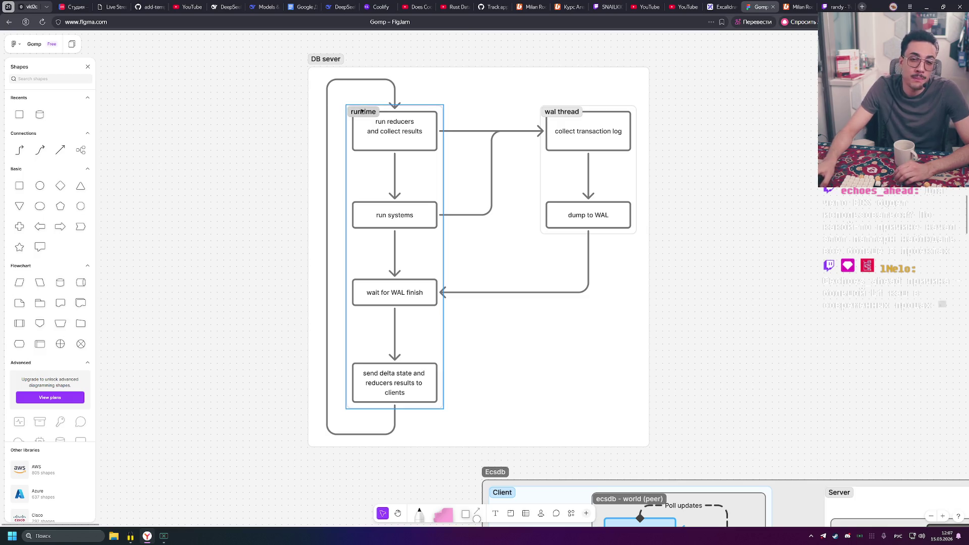
# Select and check the DB sever, runtime and wal thread sections and their connectors
pyautogui.moveTo(280, 46)
pyautogui.mouseDown()
pyautogui.moveTo(714, 456)
pyautogui.moveTo(706, 464)
pyautogui.mouseUp()
pyautogui.click(706, 464)
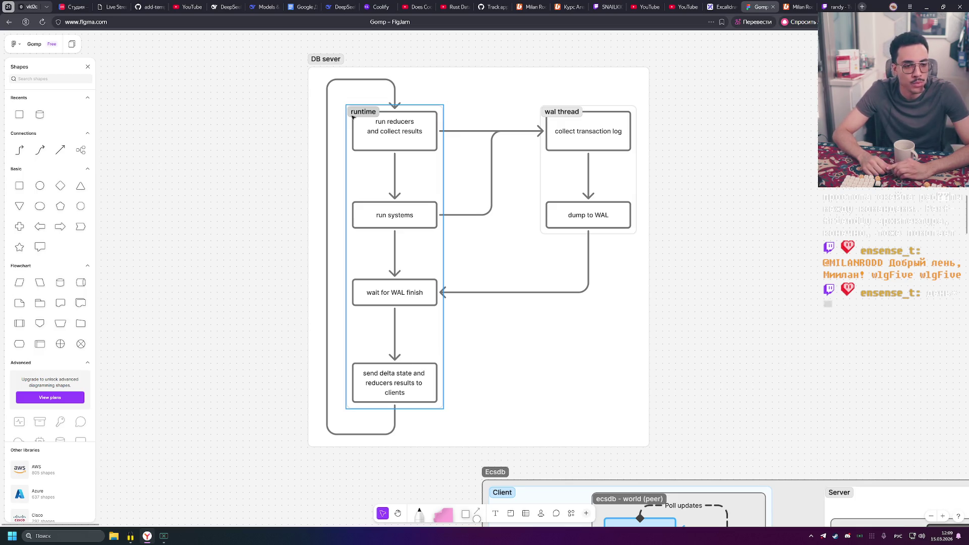
pyautogui.moveTo(324, 80)
pyautogui.mouseDown()
pyautogui.moveTo(341, 100)
pyautogui.moveTo(439, 471)
pyautogui.moveTo(458, 438)
pyautogui.mouseUp()
pyautogui.click(668, 242)
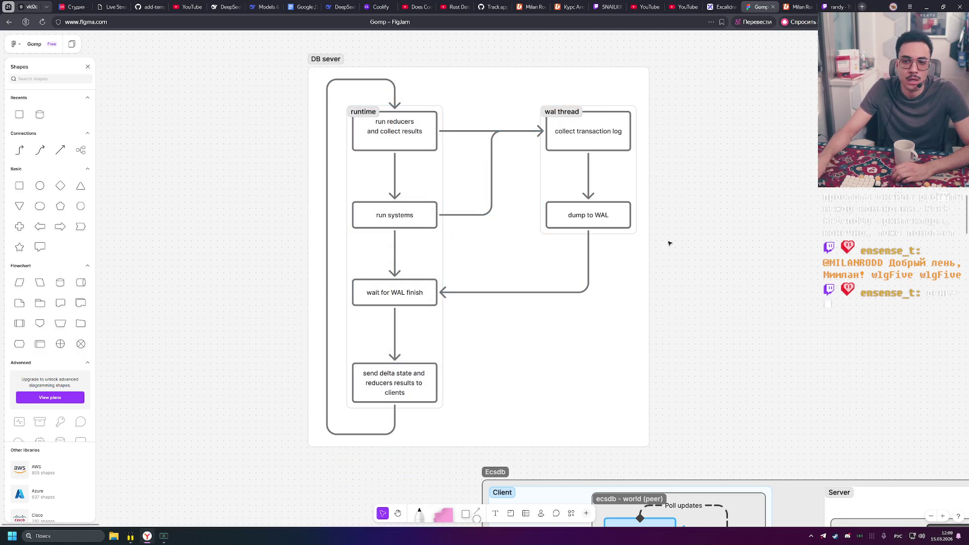
pyautogui.moveTo(523, 93); pyautogui.dragTo(661, 273)
pyautogui.click(724, 245)
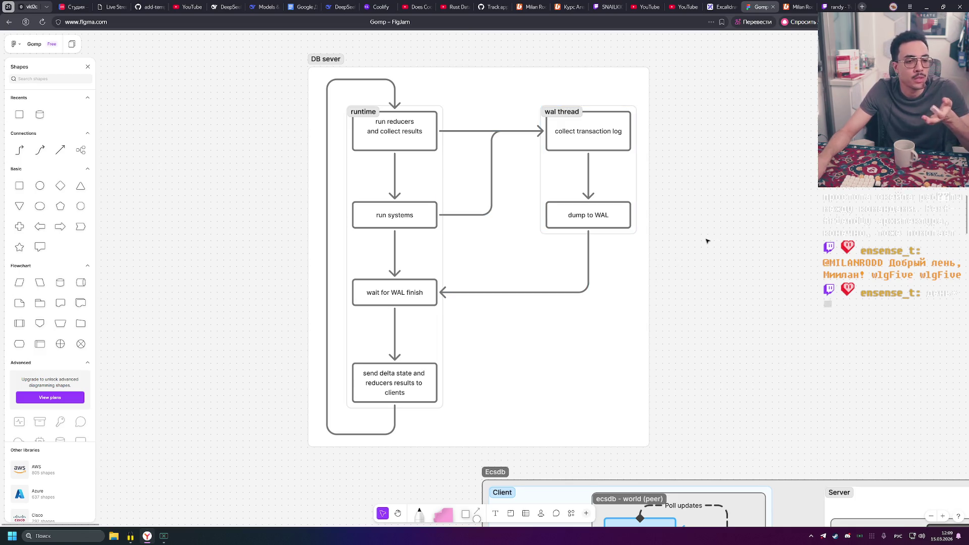
pyautogui.moveTo(692, 257)
pyautogui.mouseDown()
pyautogui.moveTo(519, 91)
pyautogui.moveTo(533, 92)
pyautogui.mouseUp()
pyautogui.click(755, 129)
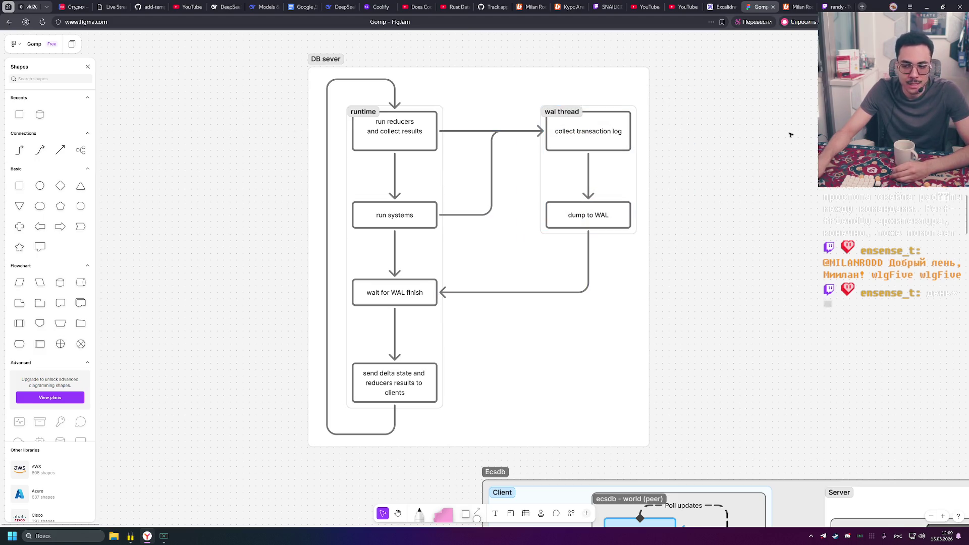
pyautogui.moveTo(690, 73); pyautogui.dragTo(541, 234)
pyautogui.moveTo(708, 230); pyautogui.dragTo(537, 99)
pyautogui.click(733, 134)
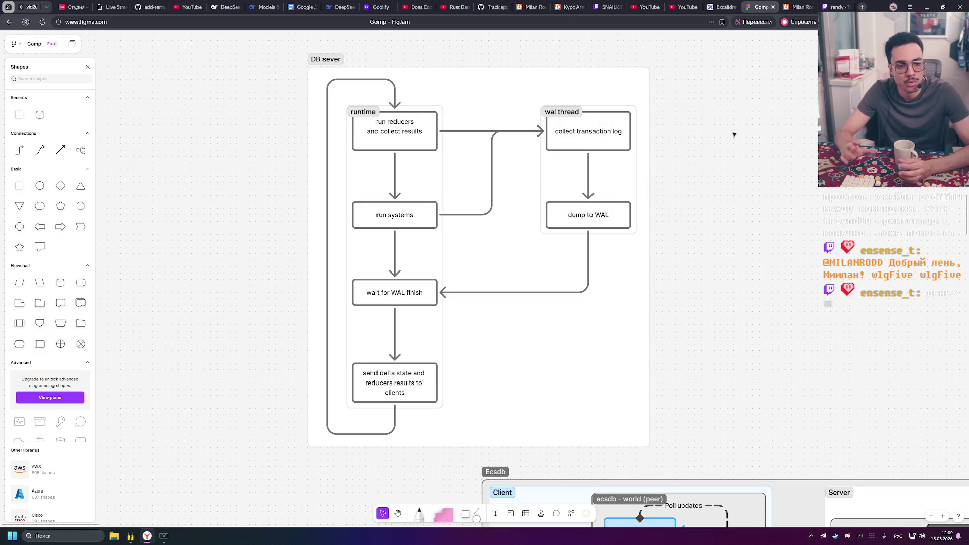
pyautogui.moveTo(680, 75)
pyautogui.mouseDown()
pyautogui.moveTo(652, 112)
pyautogui.moveTo(439, 237)
pyautogui.moveTo(542, 237)
pyautogui.mouseUp()
pyautogui.click(727, 207)
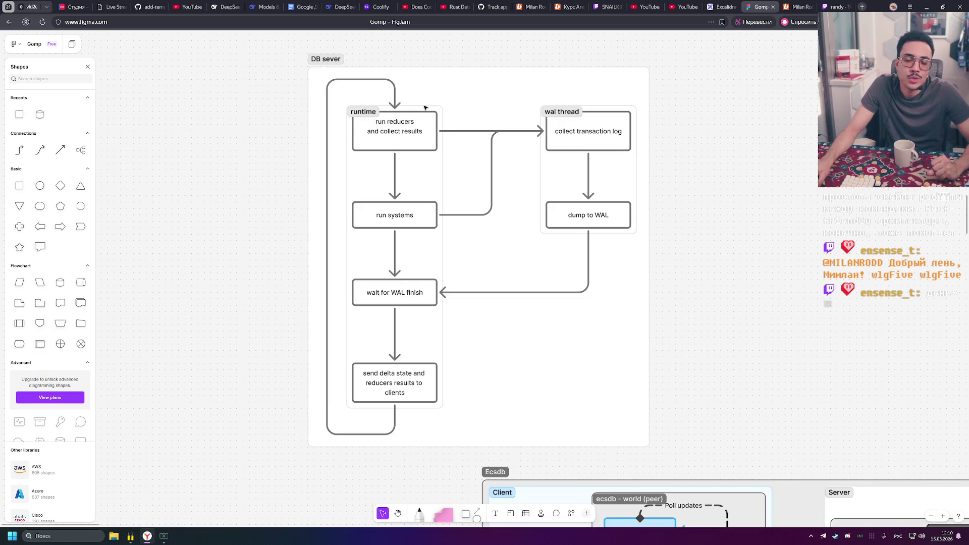
# Pan around the canvas between the Ecsdb diagram and the DB sever flowchart
pyautogui.click(404, 71)
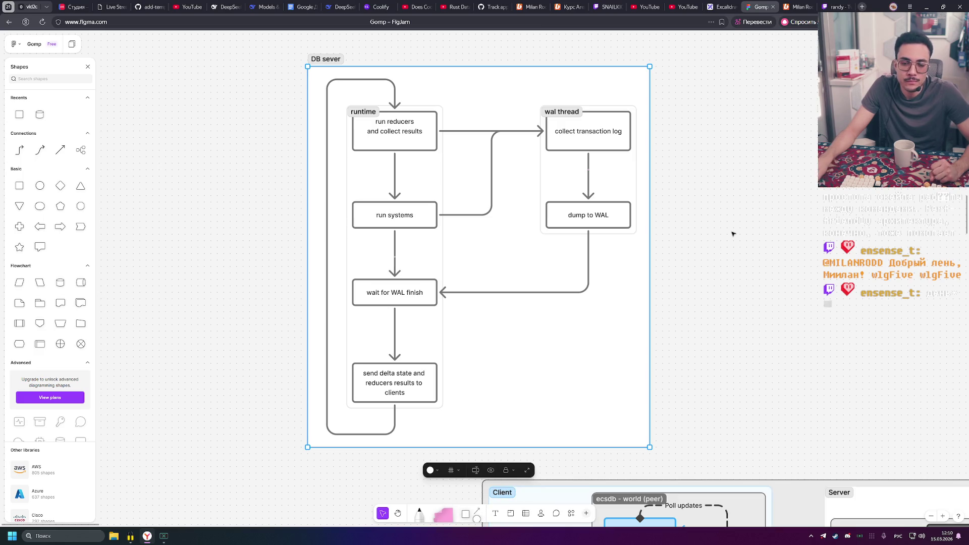
pyautogui.click(703, 216)
pyautogui.scroll(-5, 660, 188)
pyautogui.hscroll(3, 711, 191)
pyautogui.click(439, 125)
pyautogui.moveTo(438, 125); pyautogui.dragTo(392, 82)
pyautogui.scroll(5, 684, 300)
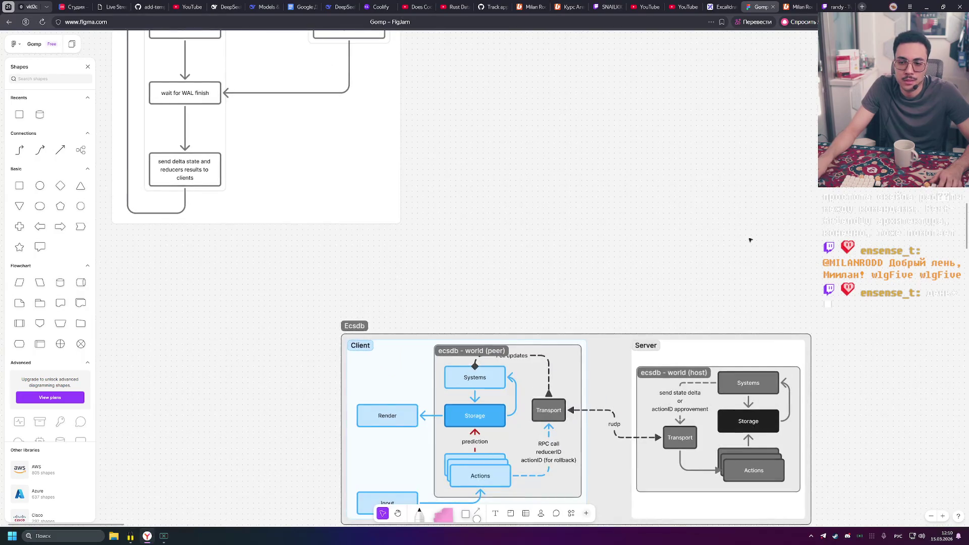
pyautogui.scroll(-2, 706, 166)
pyautogui.hscroll(1, 706, 167)
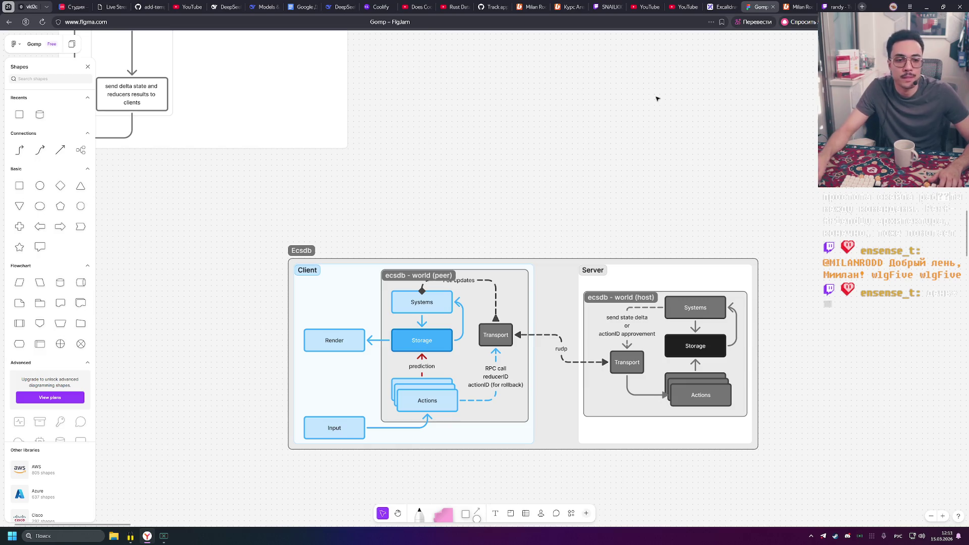
pyautogui.scroll(3, 658, 96)
pyautogui.scroll(-2, 594, 165)
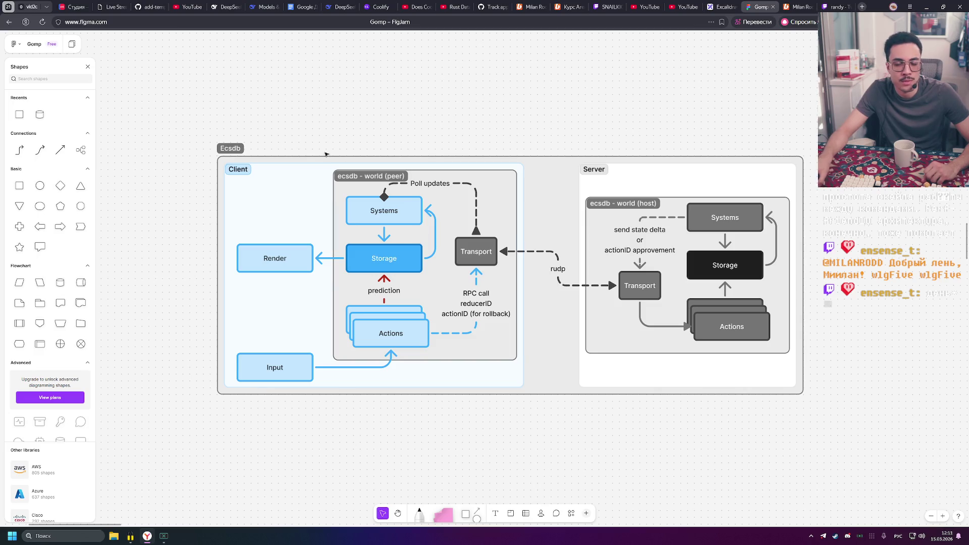
pyautogui.scroll(7, 556, 329)
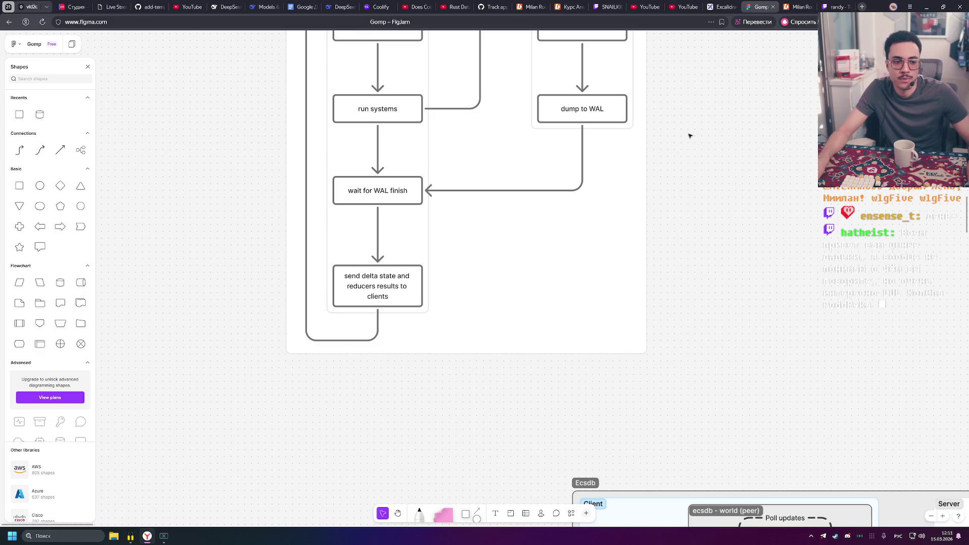
pyautogui.scroll(4, 555, 134)
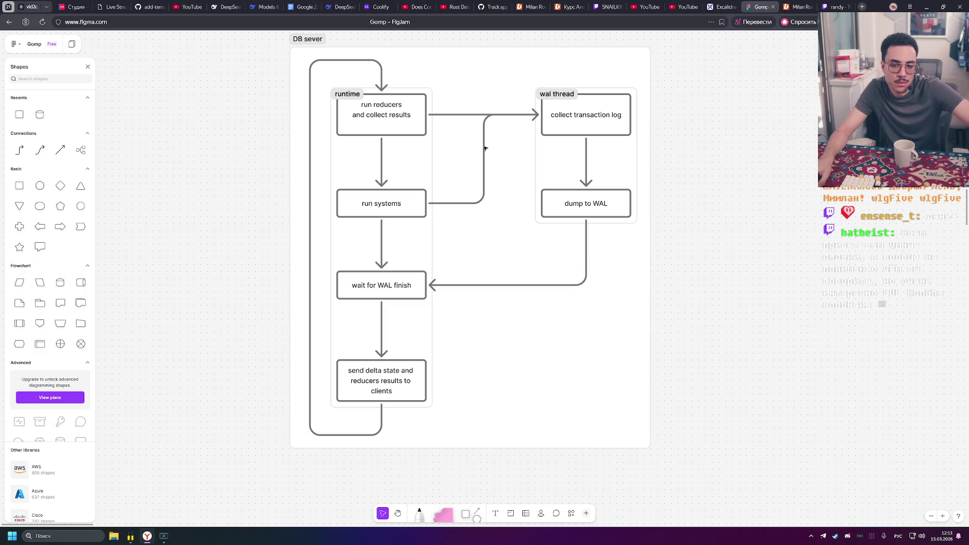
pyautogui.scroll(1, 742, 85)
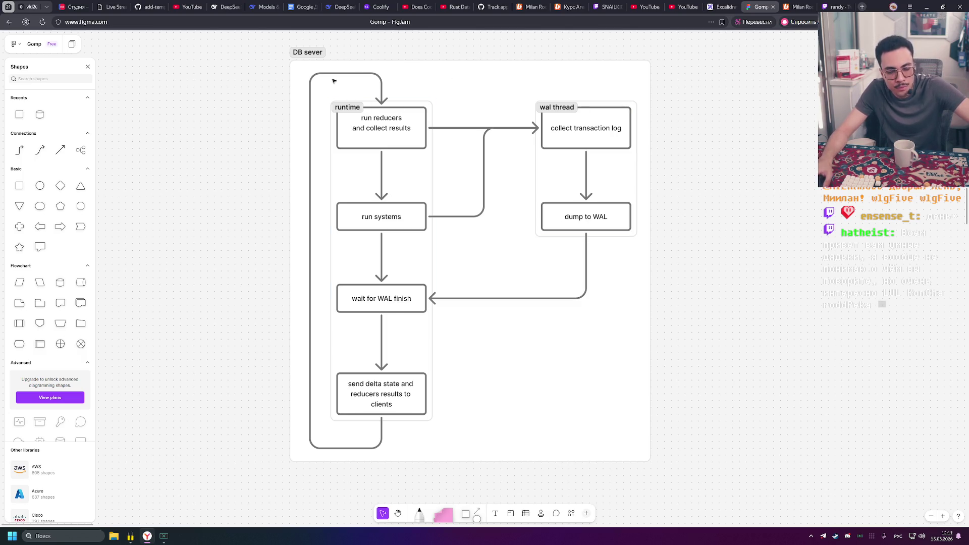
# Align the wal thread section's top with the runtime section
pyautogui.click(359, 77)
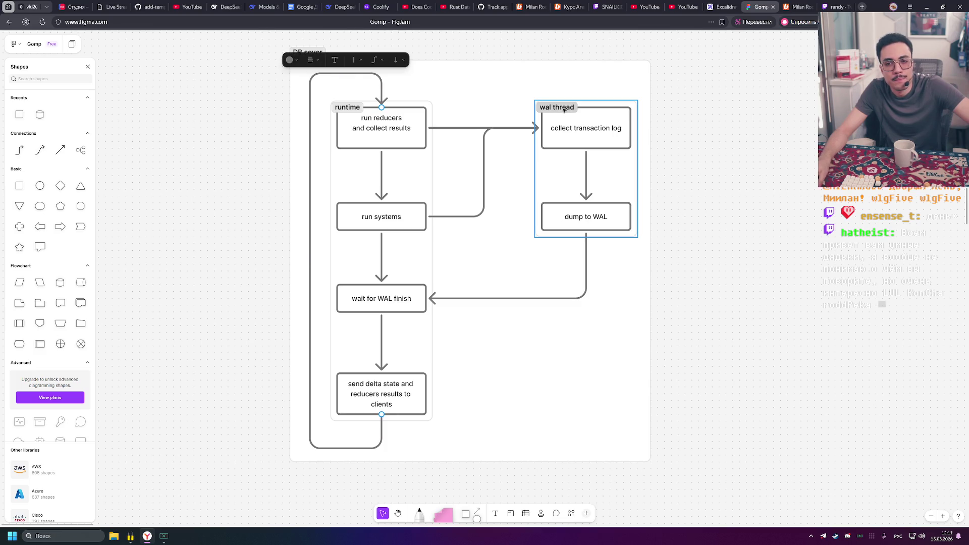
pyautogui.moveTo(559, 106); pyautogui.dragTo(560, 107)
pyautogui.click(765, 144)
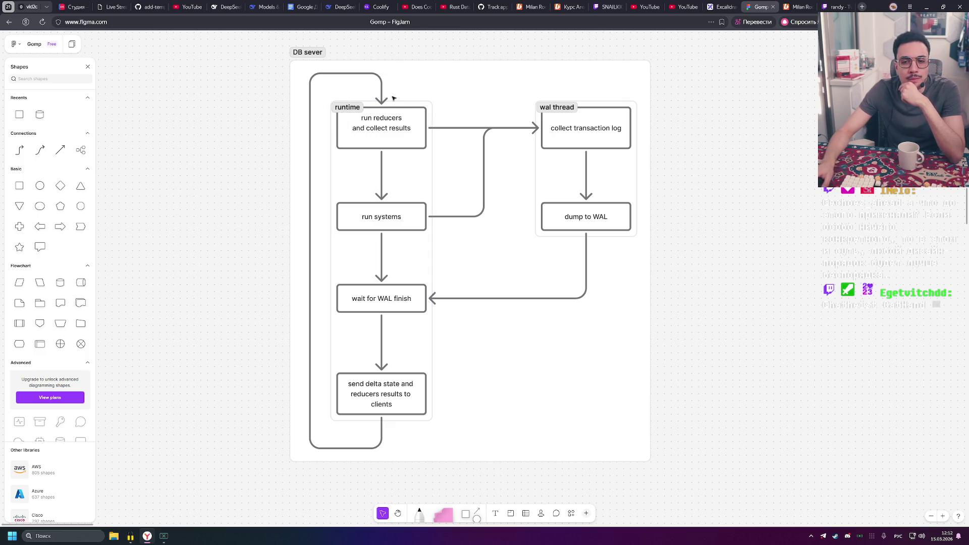
# Fill the runtime and wal thread sections with light grey
pyautogui.click(363, 106)
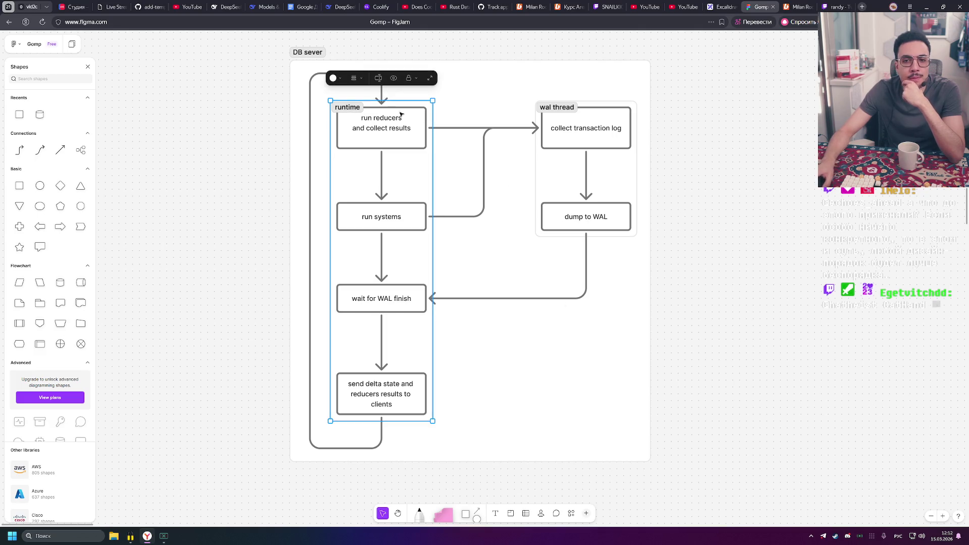
pyautogui.click(333, 78)
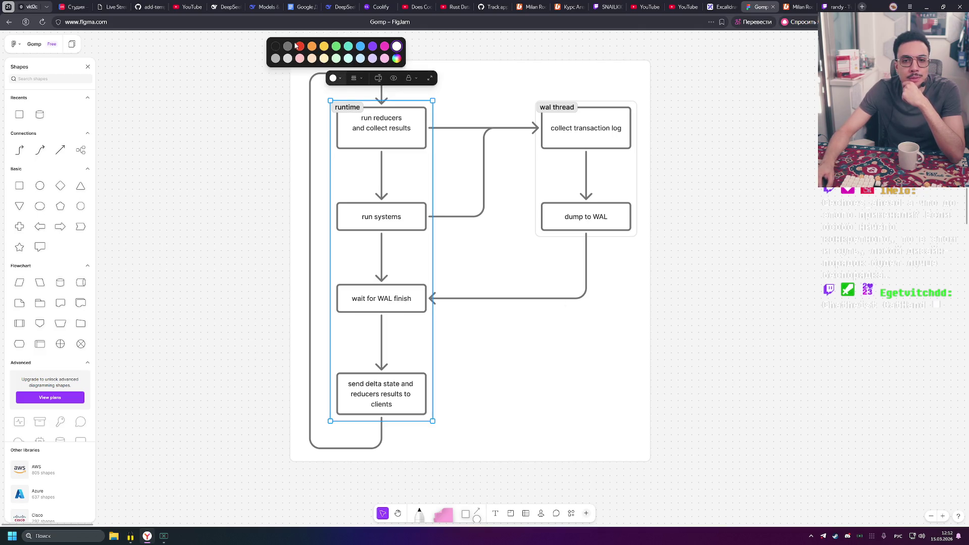
pyautogui.click(274, 59)
pyautogui.click(555, 106)
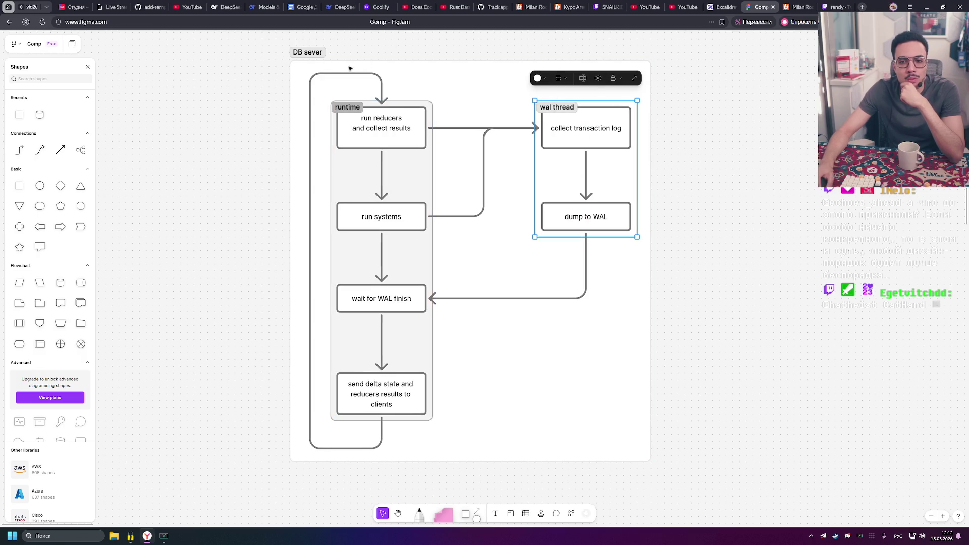
pyautogui.click(533, 77)
pyautogui.click(481, 60)
pyautogui.click(781, 142)
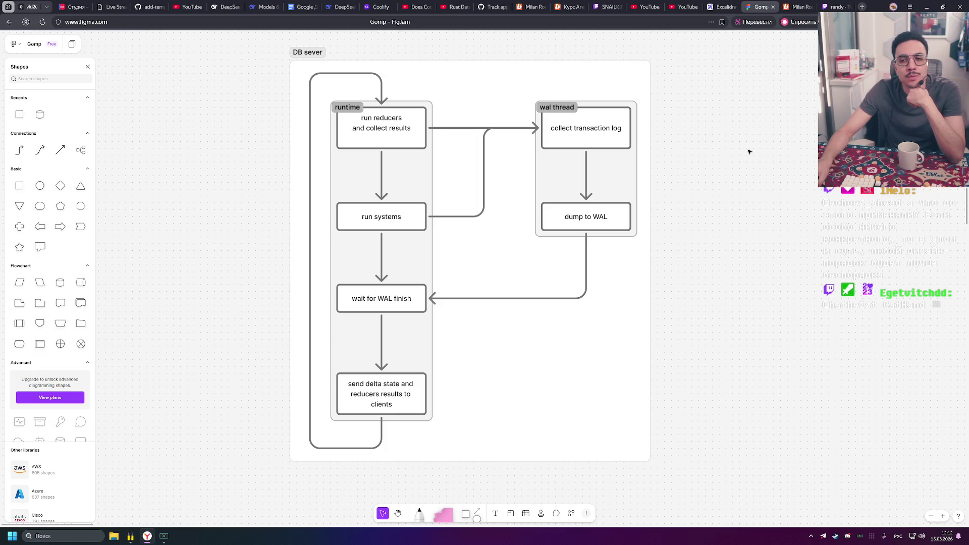
# Append 'thread' to the runtime label, fixing a wrong-keyboard typo, so it reads 'runtime thread'
pyautogui.click(358, 106)
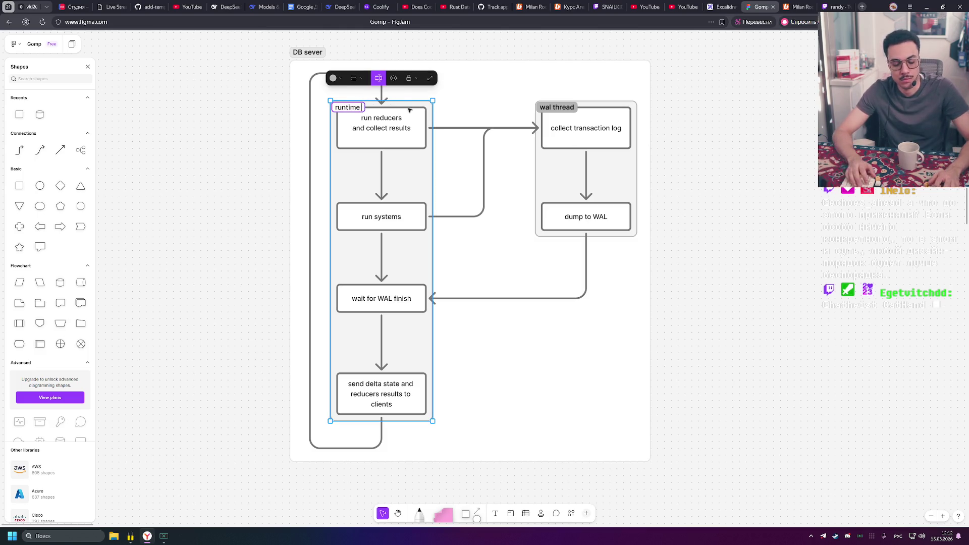
pyautogui.write('ерку')
pyautogui.press('BackSpace')
pyautogui.press('BackSpace')
pyautogui.press('BackSpace')
pyautogui.press('super')
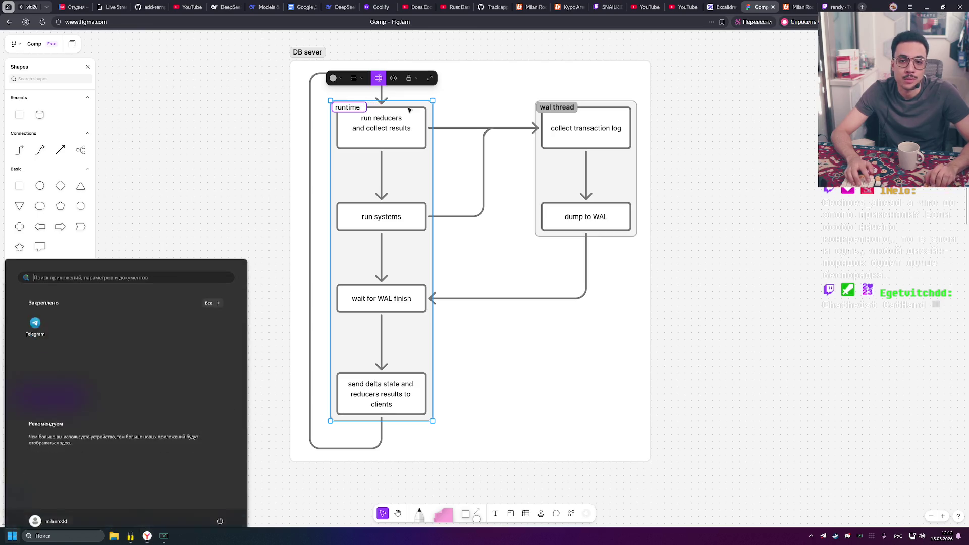
pyautogui.press('Escape')
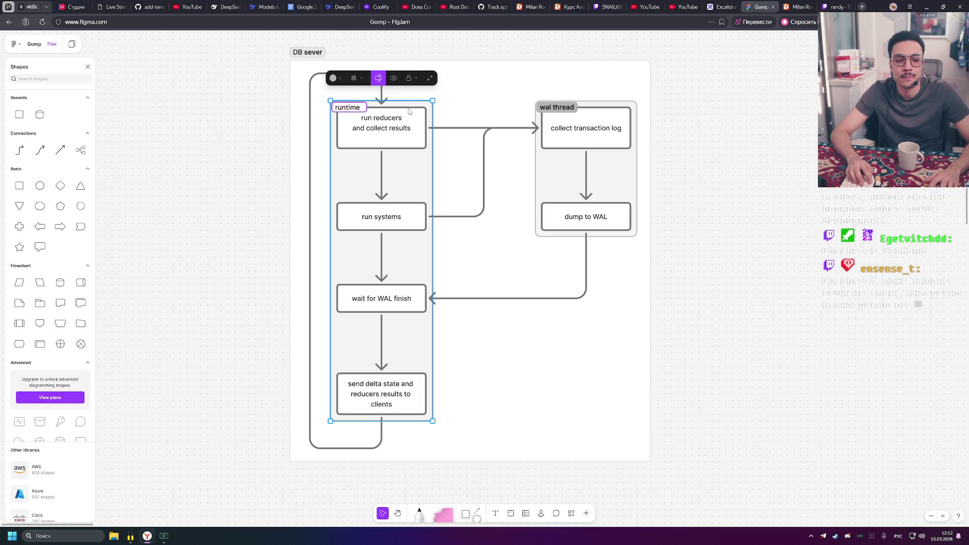
pyautogui.write('ep')
pyautogui.hotkey('alt', 'shift')
pyautogui.press('BackSpace')
pyautogui.press('BackSpace')
pyautogui.write('thread')
pyautogui.press('Escape')
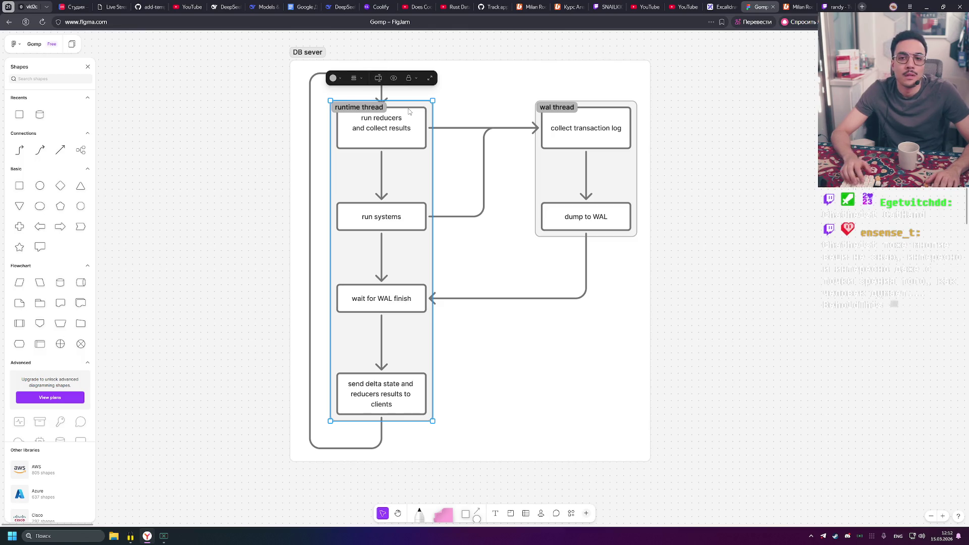
pyautogui.press('Escape')
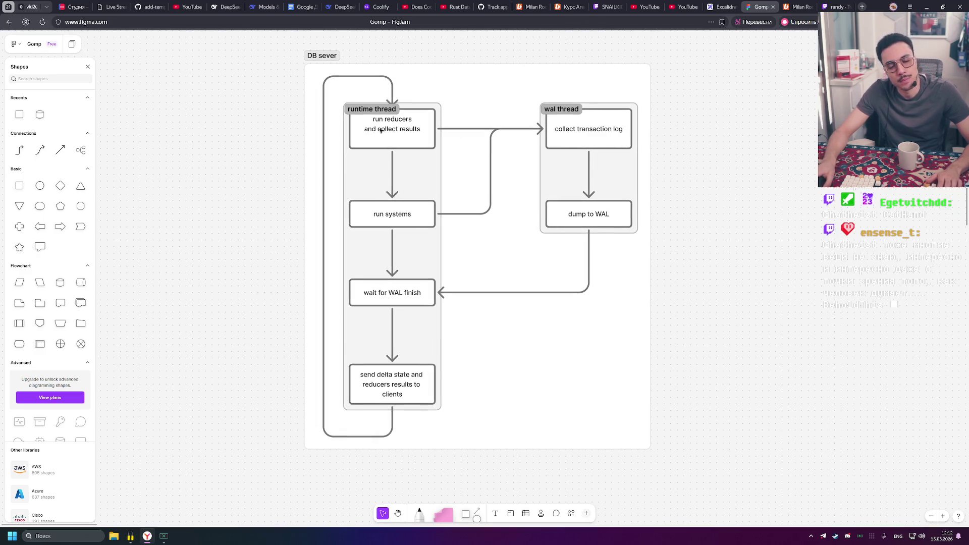
pyautogui.moveTo(372, 130); pyautogui.dragTo(539, 195)
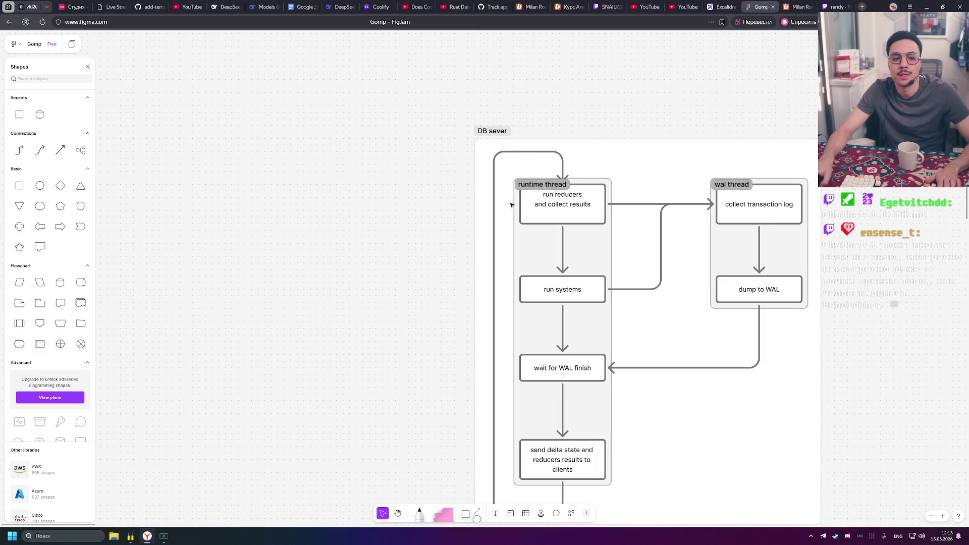
# Extend the DB sever section's left edge further left
pyautogui.scroll(-3, 587, 229)
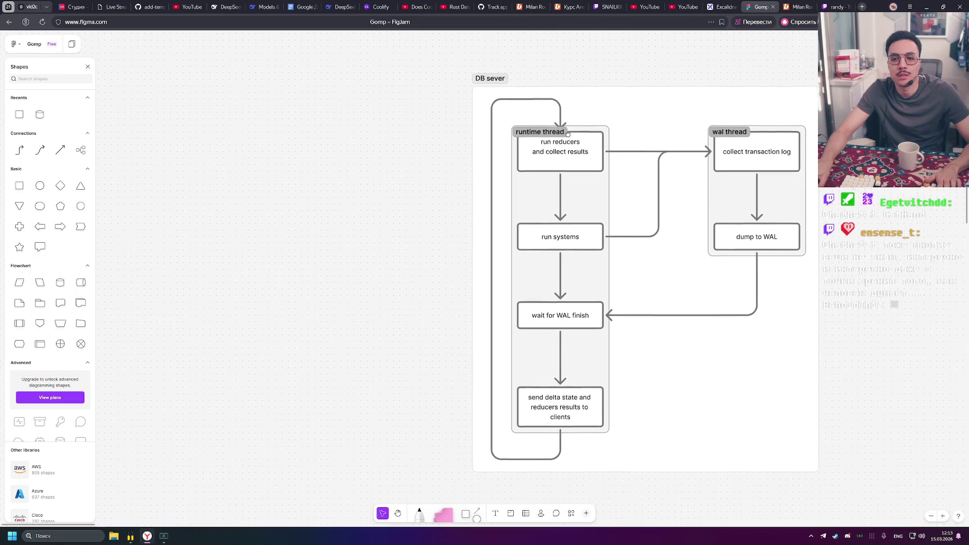
pyautogui.click(522, 85)
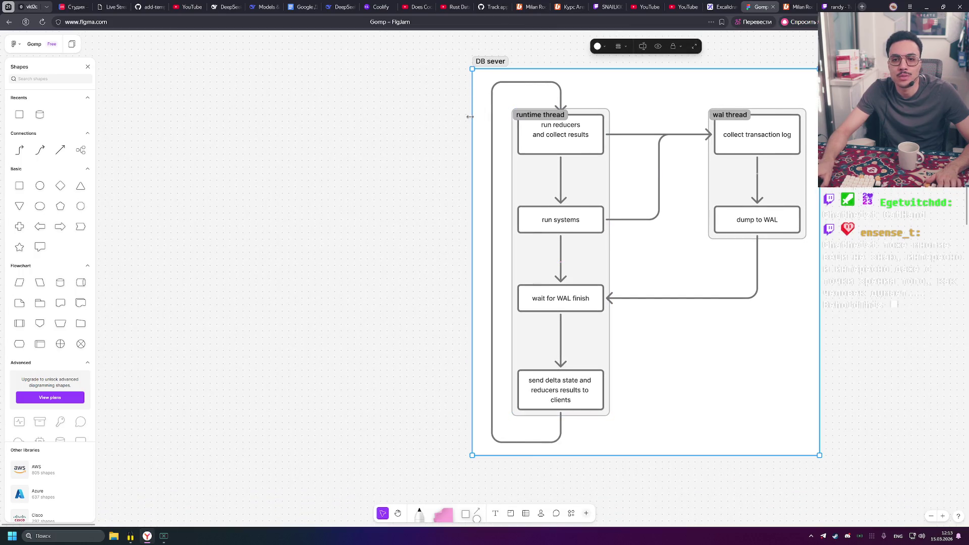
pyautogui.moveTo(472, 152); pyautogui.dragTo(216, 152)
pyautogui.press('Escape')
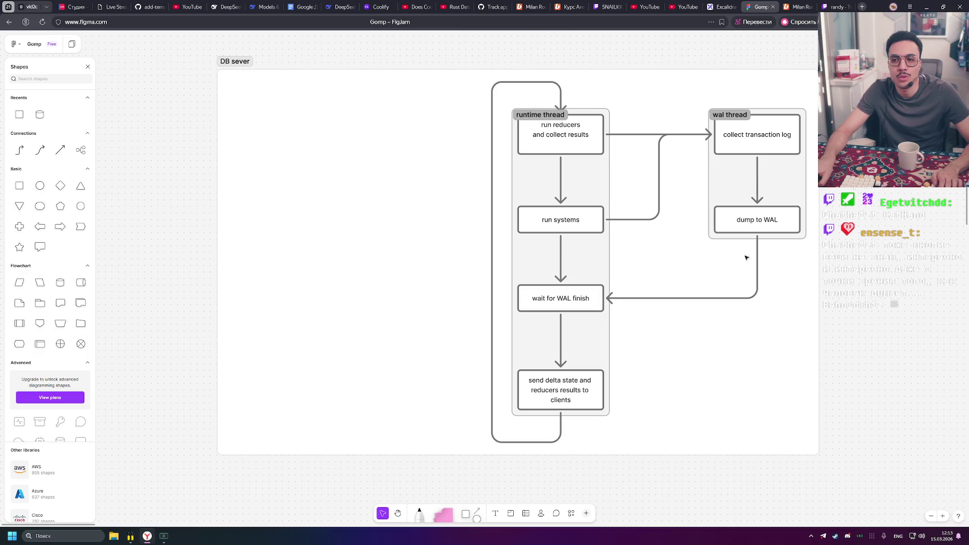
# Duplicate the wal thread group and place the copy in DB sever's new left area
pyautogui.click(730, 127)
pyautogui.hotkey('ctrl', 'c')
pyautogui.hotkey('ctrl', 'v')
pyautogui.moveTo(288, 151); pyautogui.dragTo(339, 151)
pyautogui.moveTo(317, 116); pyautogui.dragTo(317, 115)
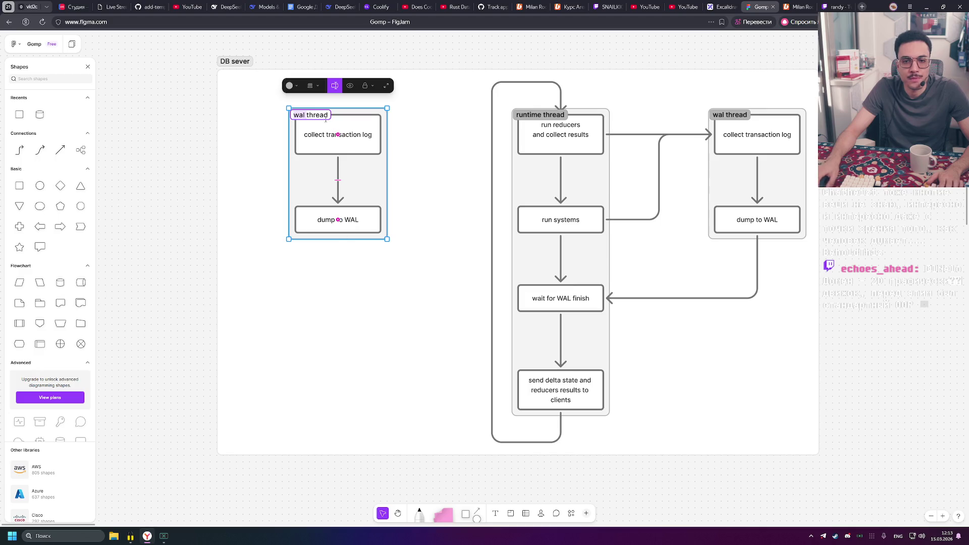
# Stretch the left wal thread copy downward to match the runtime thread's height
pyautogui.click(345, 247)
pyautogui.click(358, 240)
pyautogui.moveTo(343, 240); pyautogui.dragTo(355, 408)
pyautogui.moveTo(313, 122); pyautogui.dragTo(313, 122)
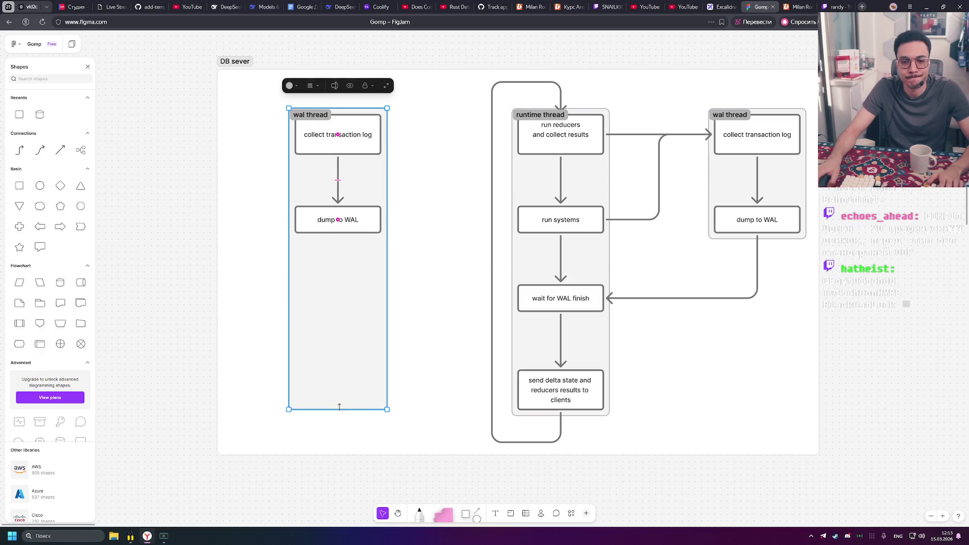
pyautogui.moveTo(341, 414); pyautogui.dragTo(341, 421)
# Retitle the left section 'transport thread'
pyautogui.doubleClick(299, 115)
pyautogui.write('transpor')
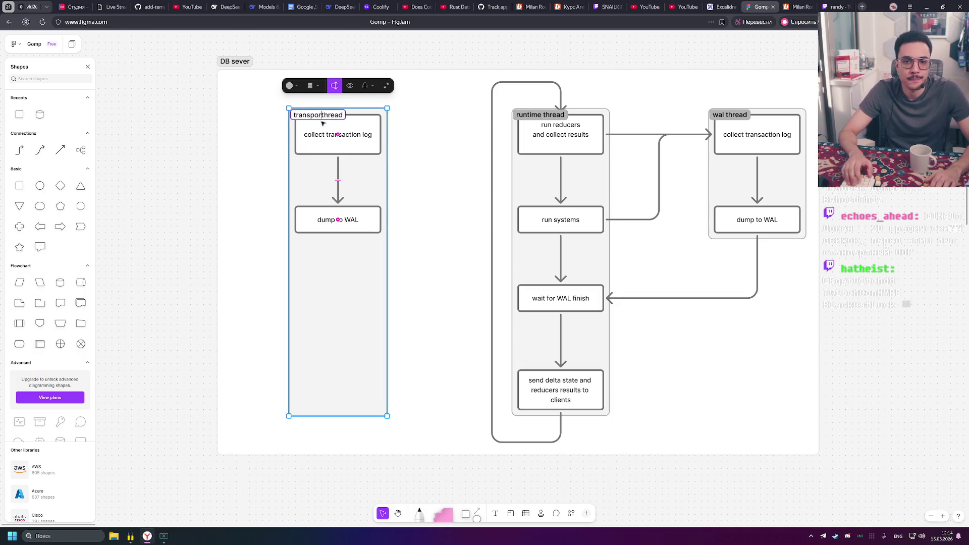
pyautogui.write('t')
pyautogui.click(168, 129)
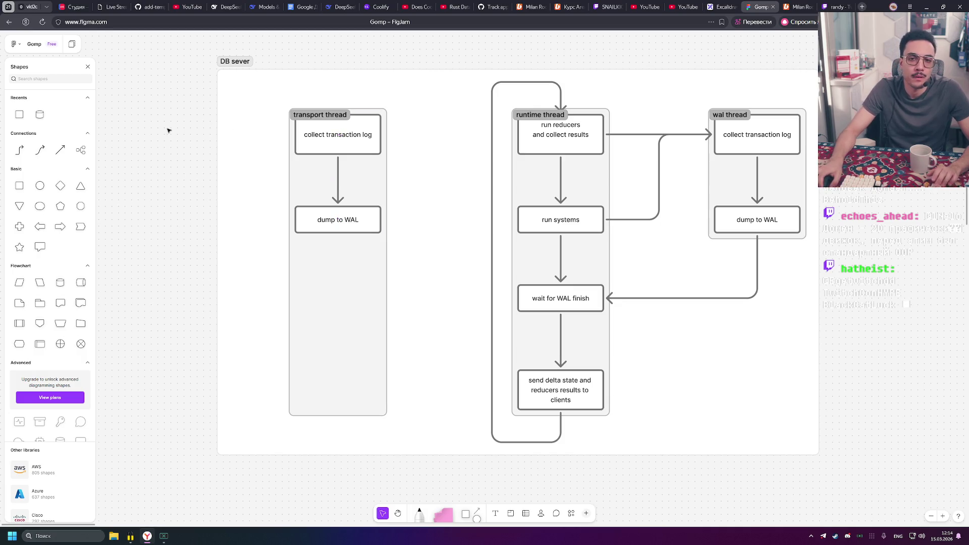
# Move transport thread right and wal thread left so both sit nearer runtime thread
pyautogui.click(346, 137)
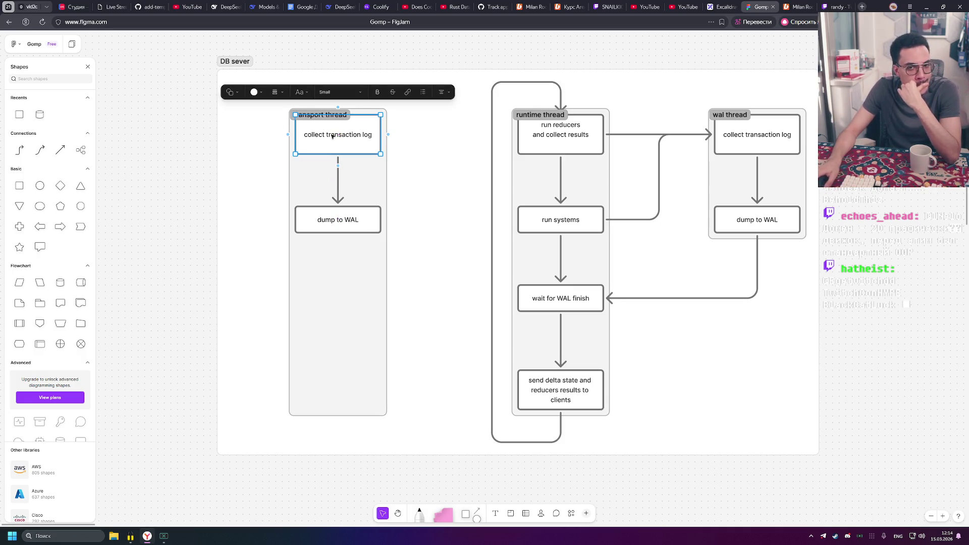
pyautogui.hscroll(-3, 333, 136)
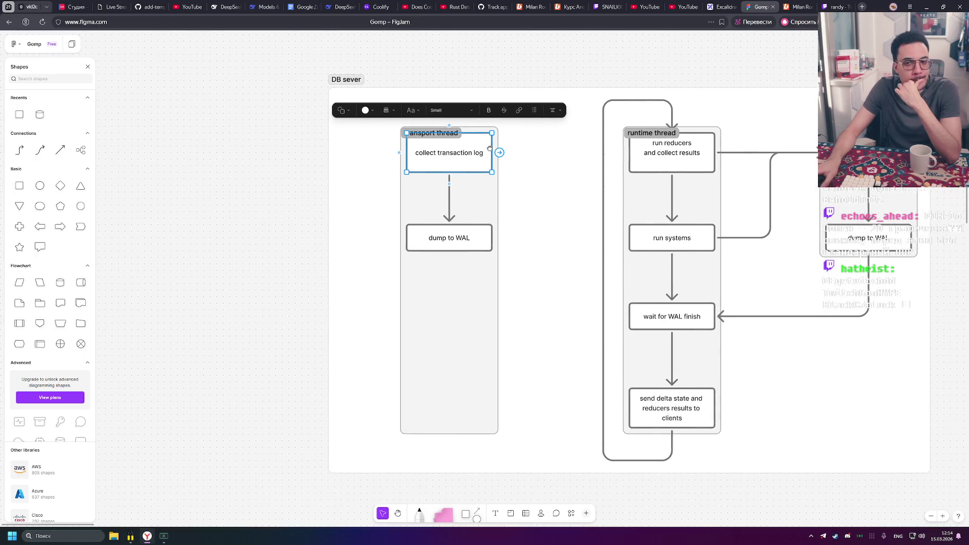
pyautogui.click(550, 178)
pyautogui.moveTo(440, 134); pyautogui.dragTo(500, 135)
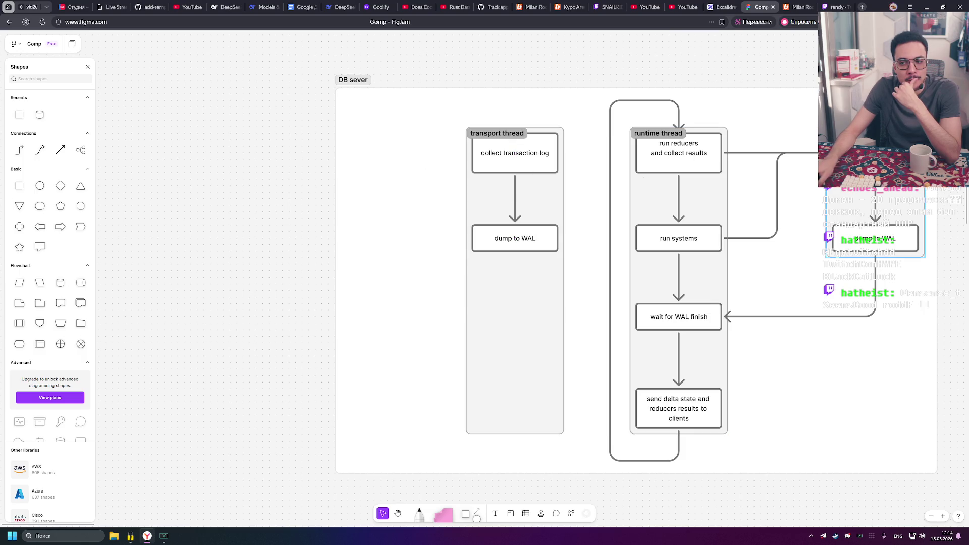
pyautogui.moveTo(847, 133)
pyautogui.mouseDown()
pyautogui.moveTo(783, 133)
pyautogui.moveTo(796, 133)
pyautogui.mouseUp()
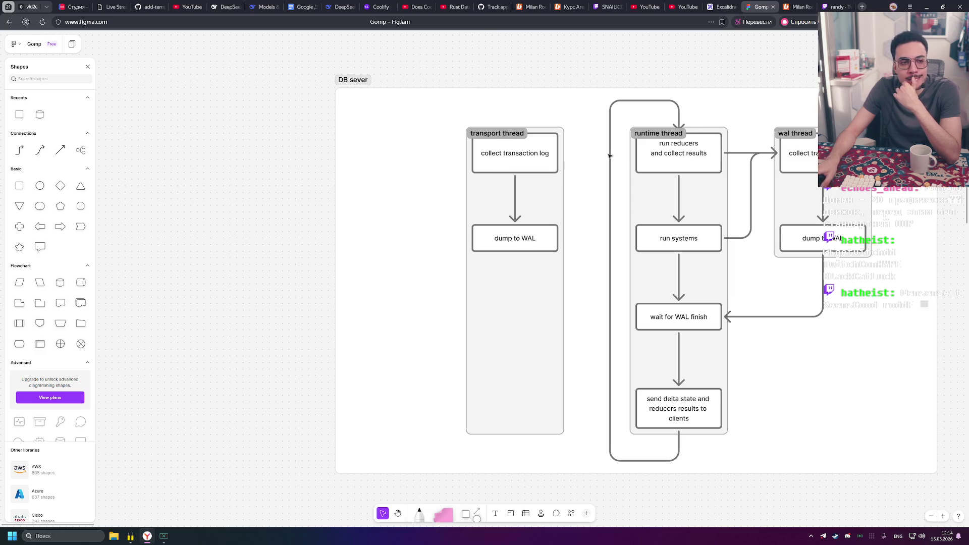
# Erase 'collect transaction log' from transport thread's top box, discarding a trial 'runReducer Endpoint' label
pyautogui.hscroll(5, 560, 159)
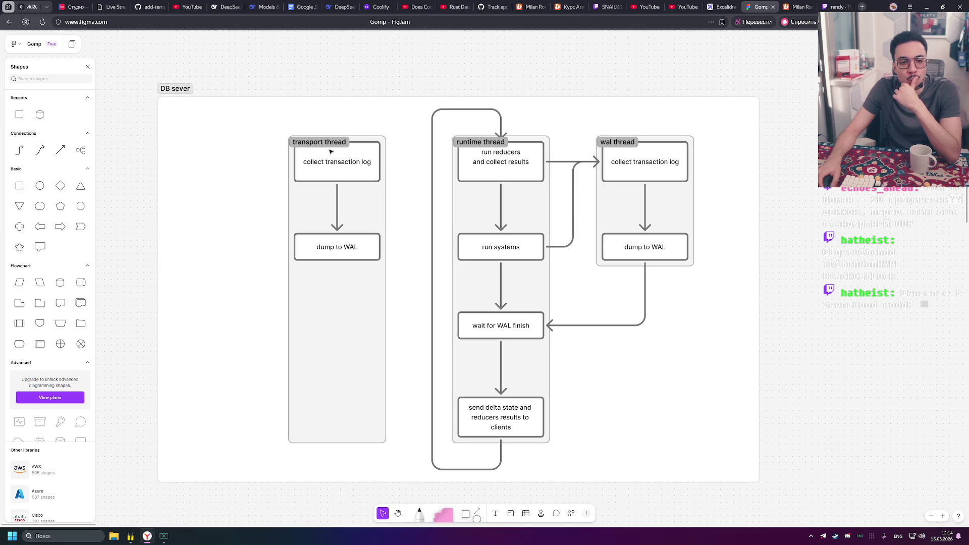
pyautogui.click(328, 174)
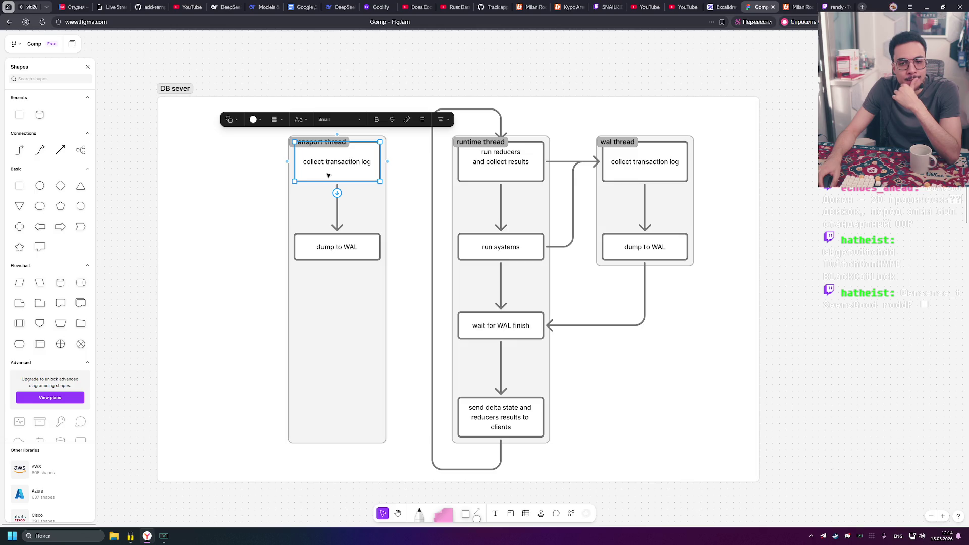
pyautogui.doubleClick(348, 167)
pyautogui.hotkey('ctrl', 'a')
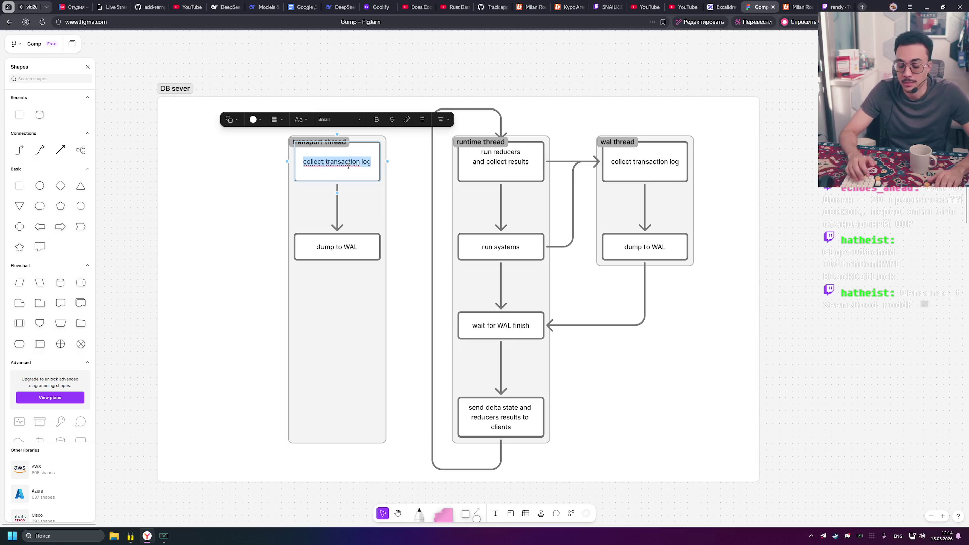
pyautogui.press('BackSpace')
pyautogui.write('runReducer')
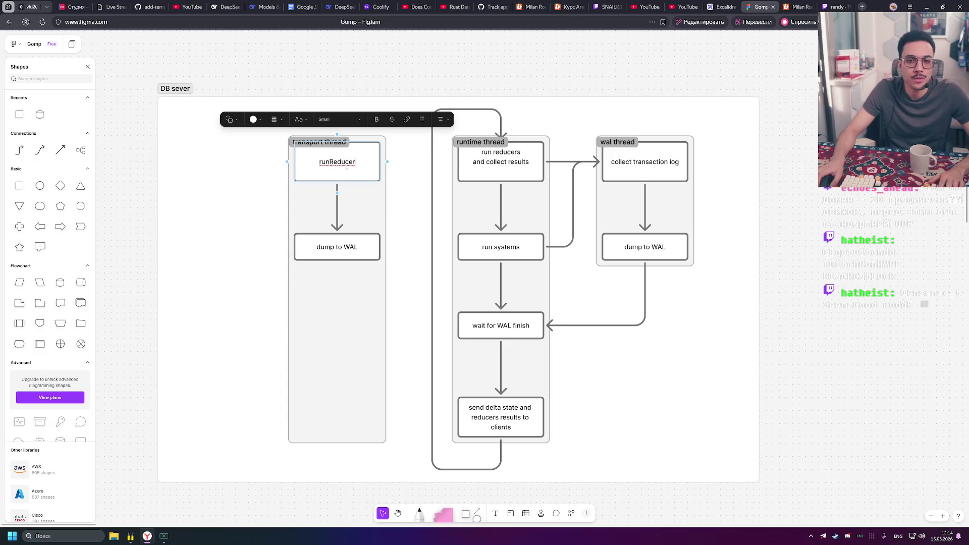
pyautogui.write(' Endpoint')
pyautogui.hotkey('ctrl', 'a')
pyautogui.press('BackSpace')
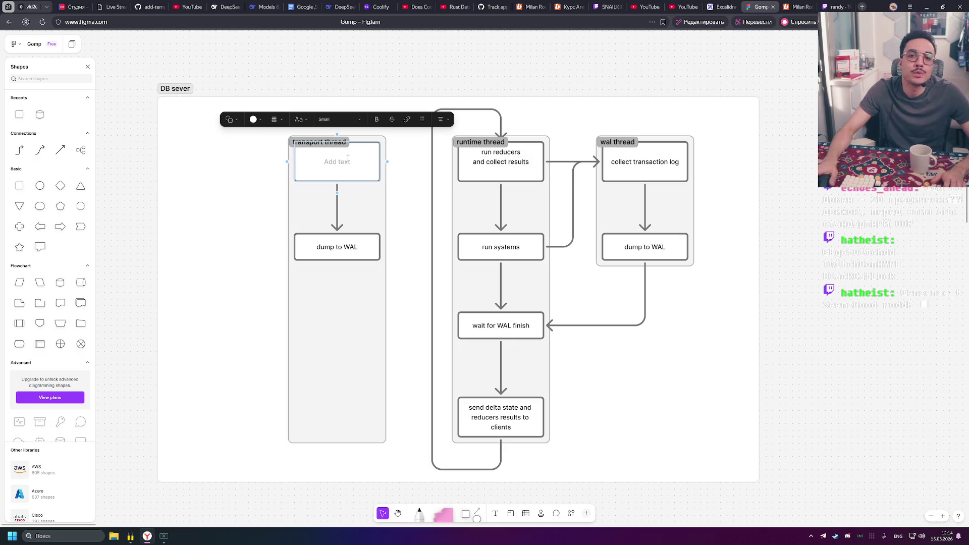
pyautogui.click(438, 76)
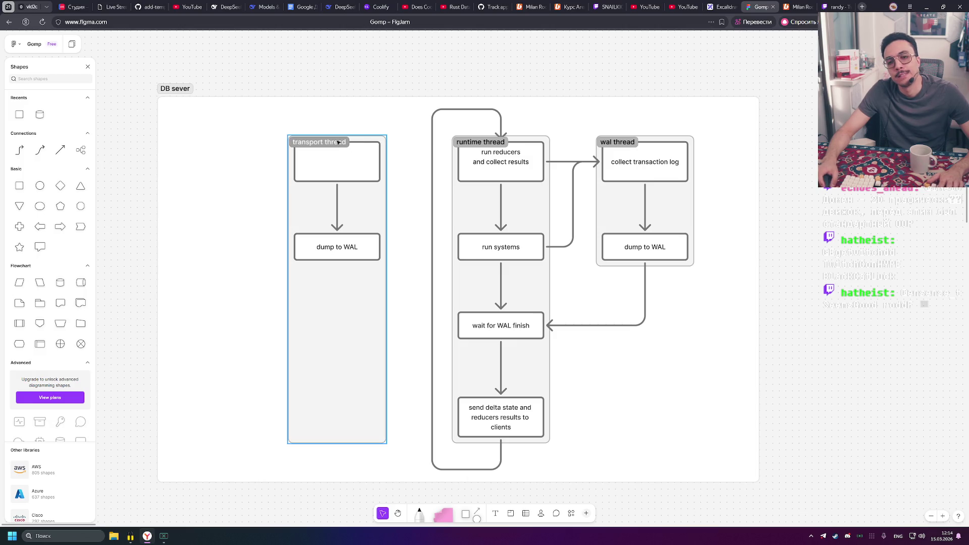
# Nudge transport thread left, then pan to the Ecsdb diagram and back to DB sever
pyautogui.moveTo(338, 143)
pyautogui.mouseDown()
pyautogui.moveTo(319, 147)
pyautogui.moveTo(316, 166)
pyautogui.mouseUp()
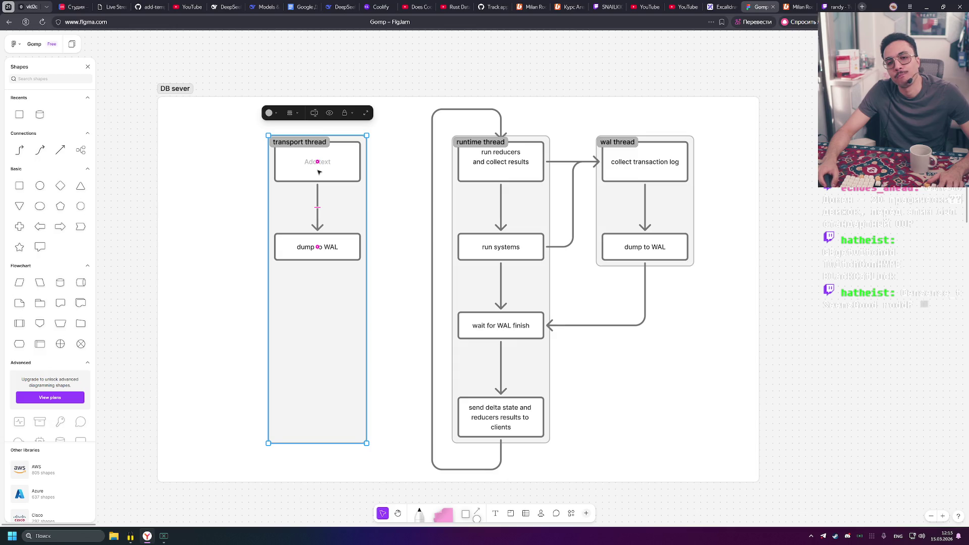
pyautogui.scroll(-5, 436, 247)
pyautogui.scroll(-3, 505, 242)
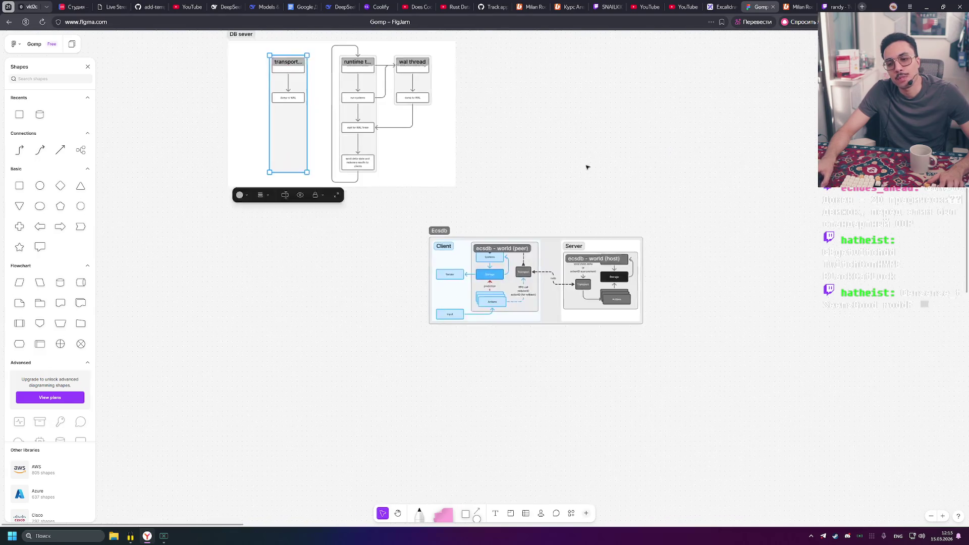
pyautogui.scroll(5, 528, 250)
pyautogui.moveTo(432, 217)
pyautogui.mouseDown()
pyautogui.moveTo(727, 418)
pyautogui.moveTo(736, 478)
pyautogui.moveTo(505, 223)
pyautogui.moveTo(778, 411)
pyautogui.moveTo(795, 454)
pyautogui.moveTo(503, 181)
pyautogui.mouseUp()
pyautogui.scroll(10, 504, 181)
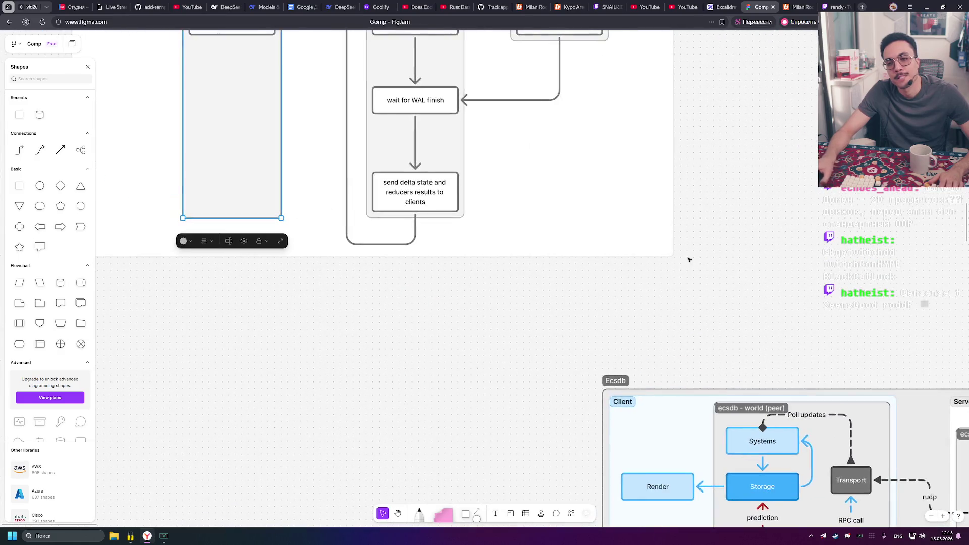
pyautogui.scroll(-2, 743, 283)
pyautogui.moveTo(747, 257); pyautogui.dragTo(536, 288)
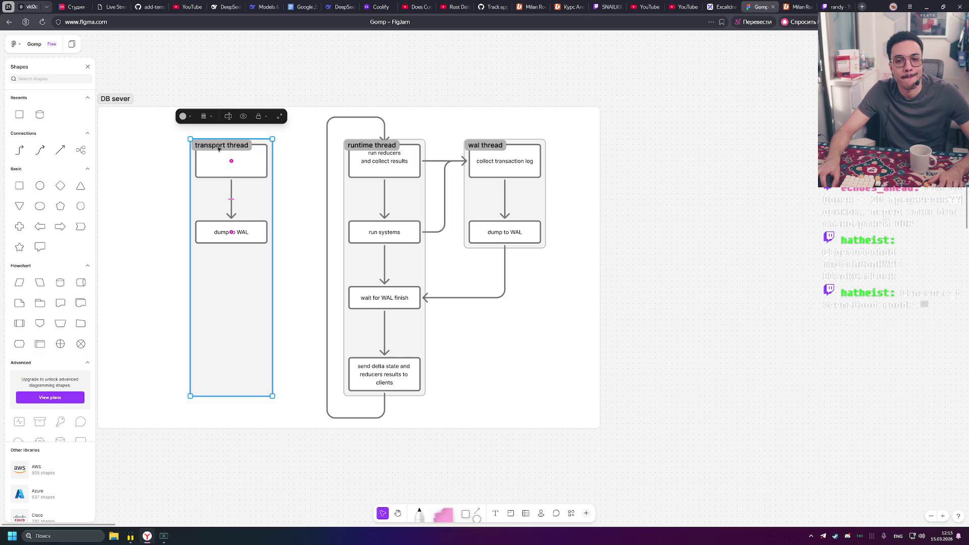
pyautogui.moveTo(219, 149)
pyautogui.mouseDown()
pyautogui.moveTo(391, 162)
pyautogui.moveTo(424, 153)
pyautogui.mouseUp()
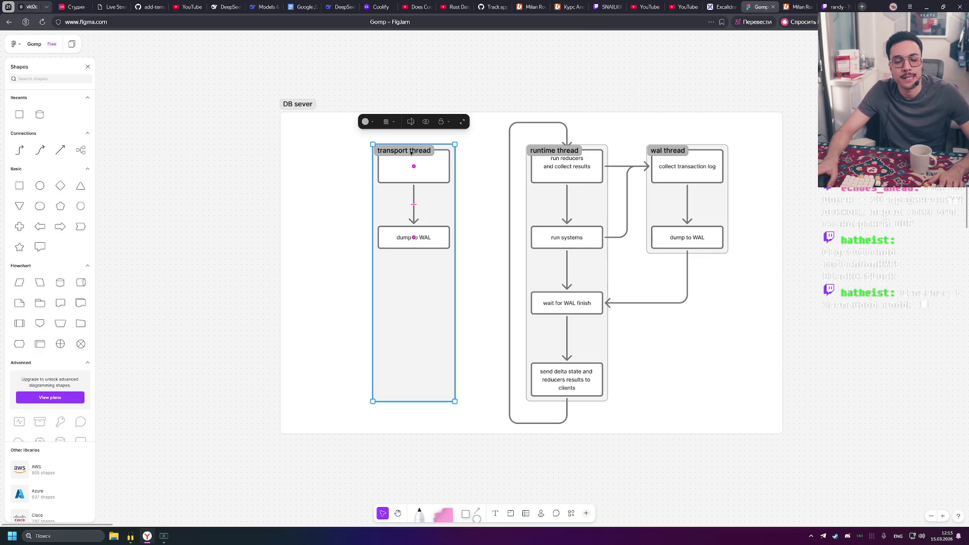
pyautogui.click(428, 164)
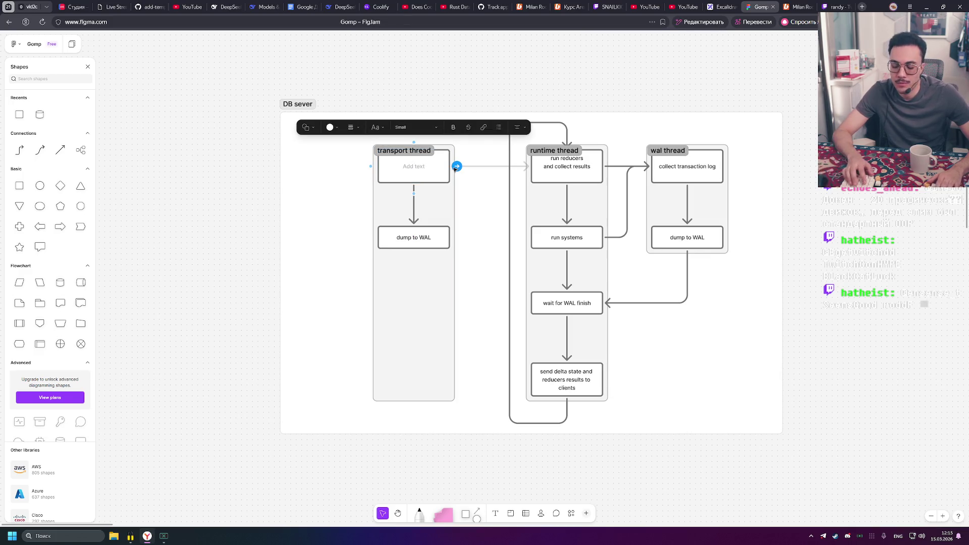
# Label the empty top box in transport thread 'quic transport'
pyautogui.press('Return')
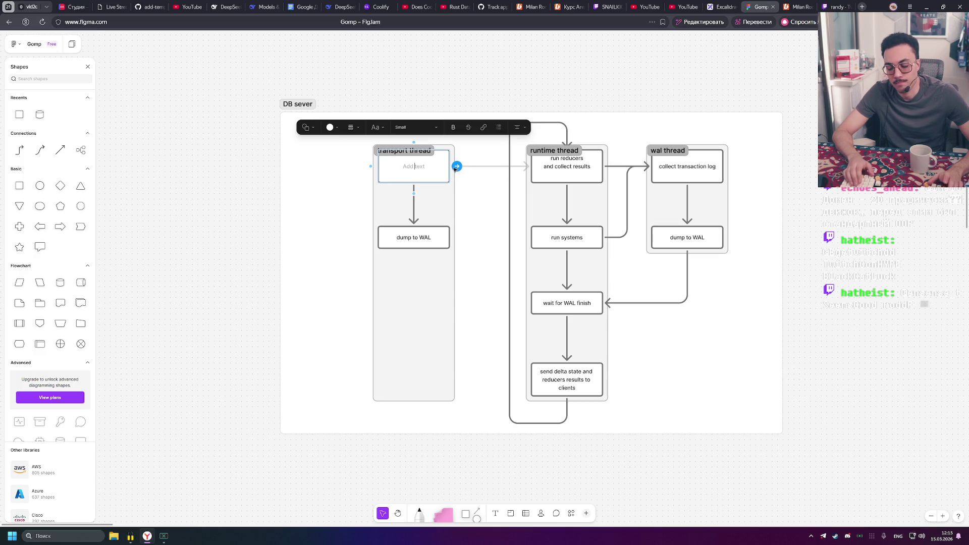
pyautogui.write('quic')
pyautogui.press('Escape')
pyautogui.doubleClick(431, 169)
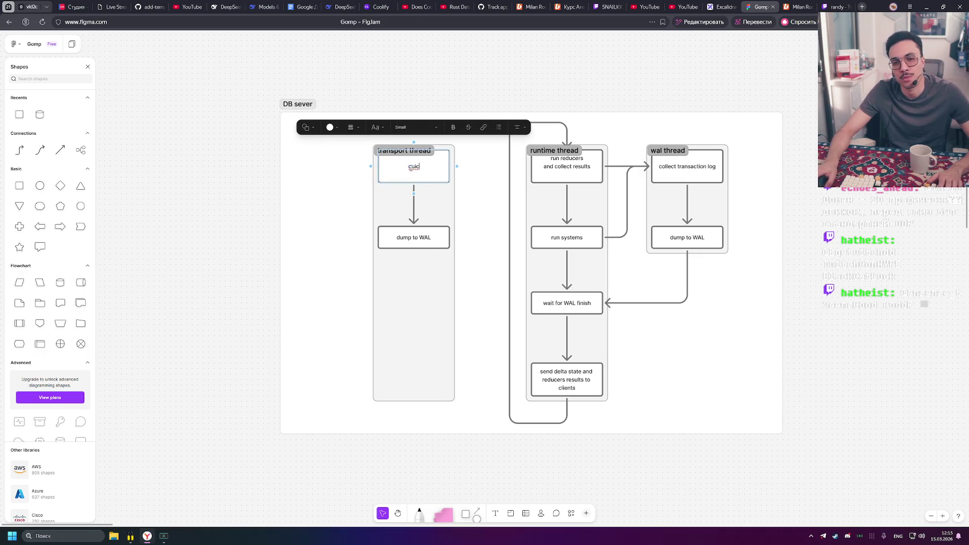
pyautogui.press('Escape')
pyautogui.click(416, 173)
pyautogui.write('transport')
pyautogui.click(422, 104)
# Delete transport thread's dump to WAL box along with its arrow
pyautogui.click(448, 237)
pyautogui.press('Delete')
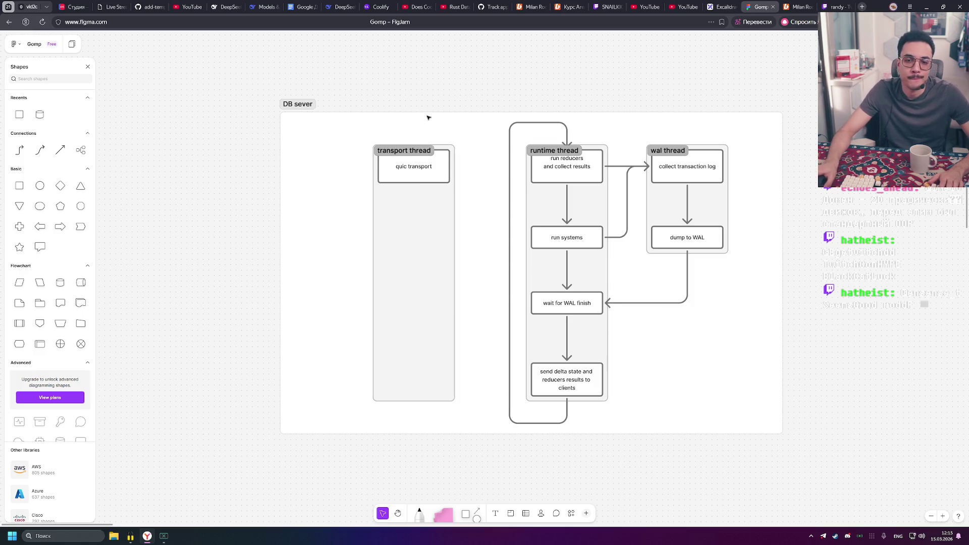
pyautogui.scroll(3, 428, 118)
pyautogui.hscroll(5, 403, 123)
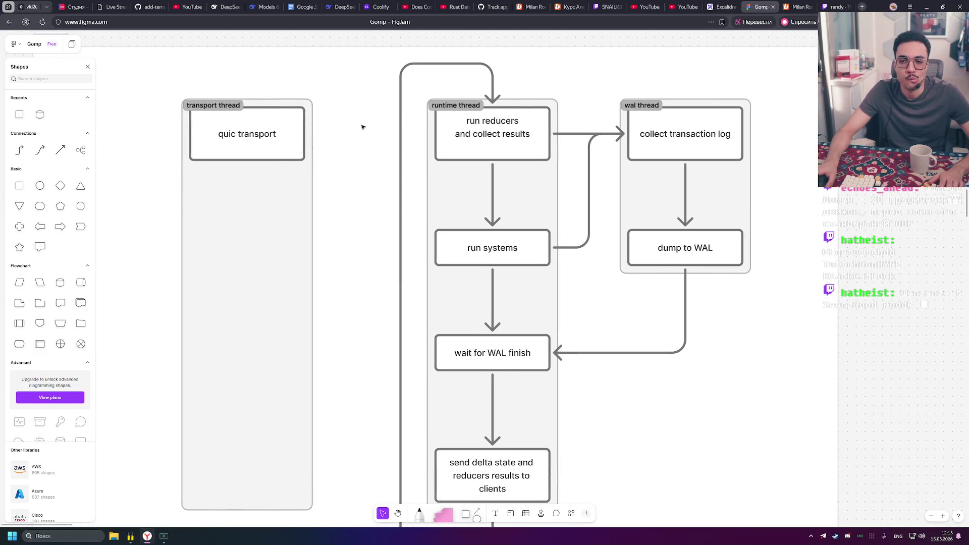
# Shift the transport thread section slightly left
pyautogui.hscroll(-5, 362, 127)
pyautogui.scroll(-3, 386, 146)
pyautogui.click(350, 117)
pyautogui.moveTo(351, 117); pyautogui.dragTo(332, 117)
pyautogui.click(421, 53)
# Add a new connected box below the quic transport step
pyautogui.click(360, 143)
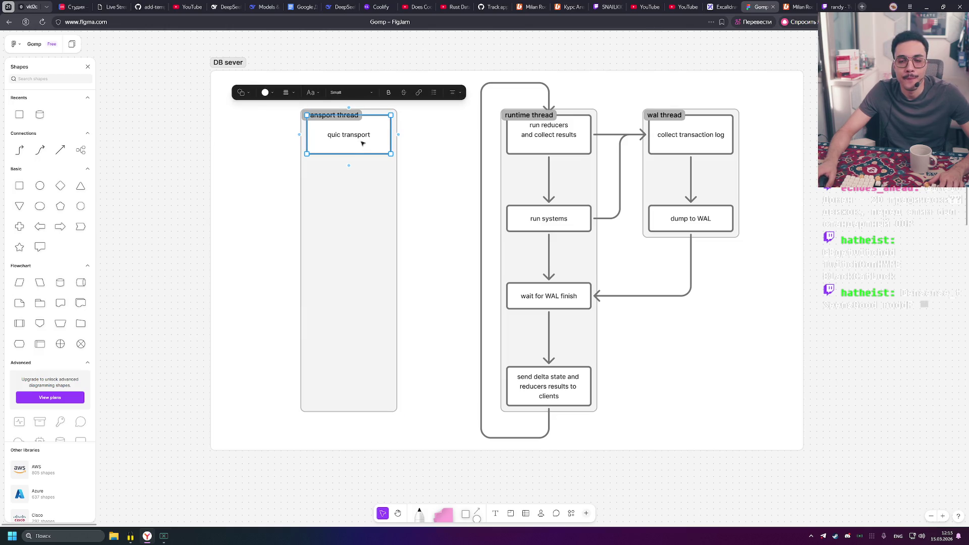
pyautogui.click(350, 50)
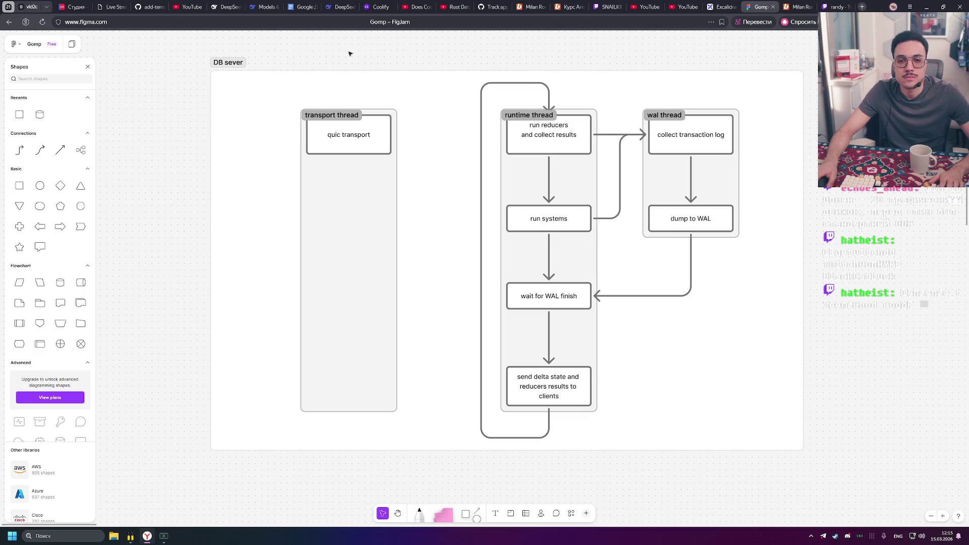
pyautogui.click(344, 148)
pyautogui.click(369, 51)
pyautogui.click(354, 144)
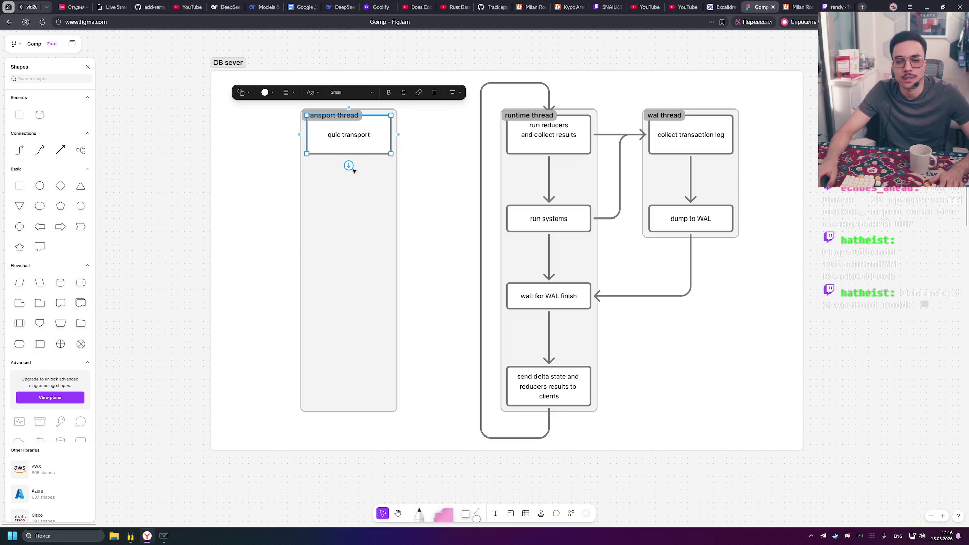
pyautogui.click(348, 165)
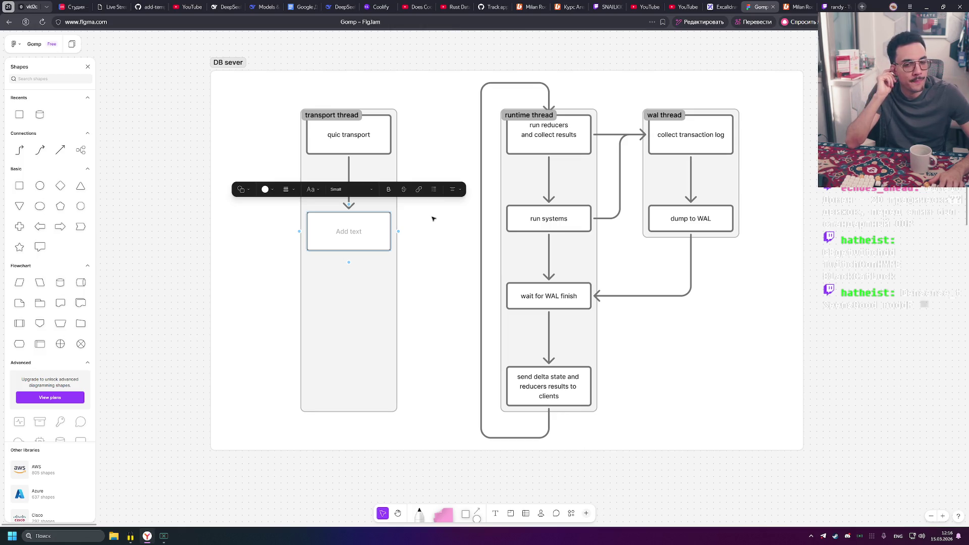
# Label the new box 'gateway' and draw an arrow from it to run reducers and collect results
pyautogui.write('gateway')
pyautogui.press('Escape')
pyautogui.moveTo(398, 231)
pyautogui.mouseDown()
pyautogui.moveTo(499, 219)
pyautogui.moveTo(509, 135)
pyautogui.mouseUp()
pyautogui.click(376, 79)
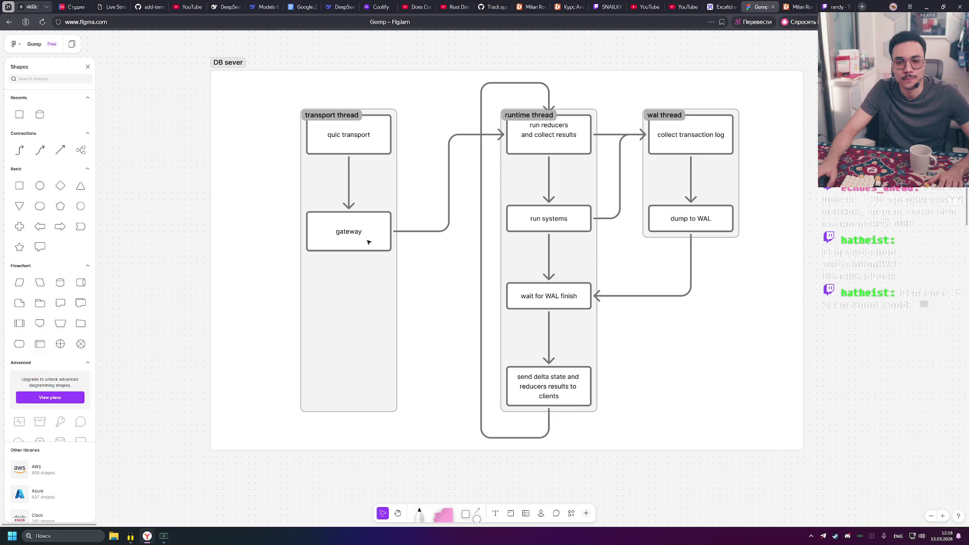
# Replace the gateway text with 'input', then delete it to leave the box empty
pyautogui.doubleClick(368, 237)
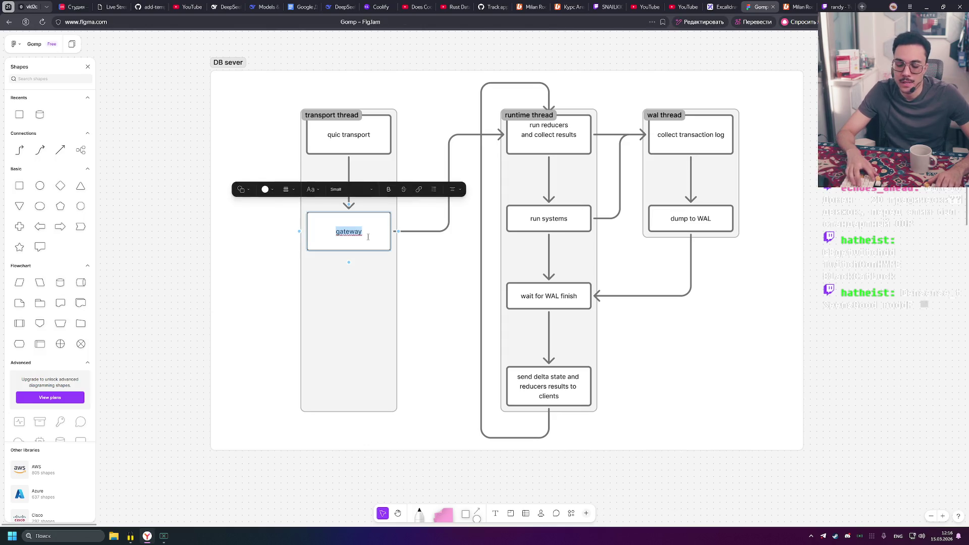
pyautogui.write('input')
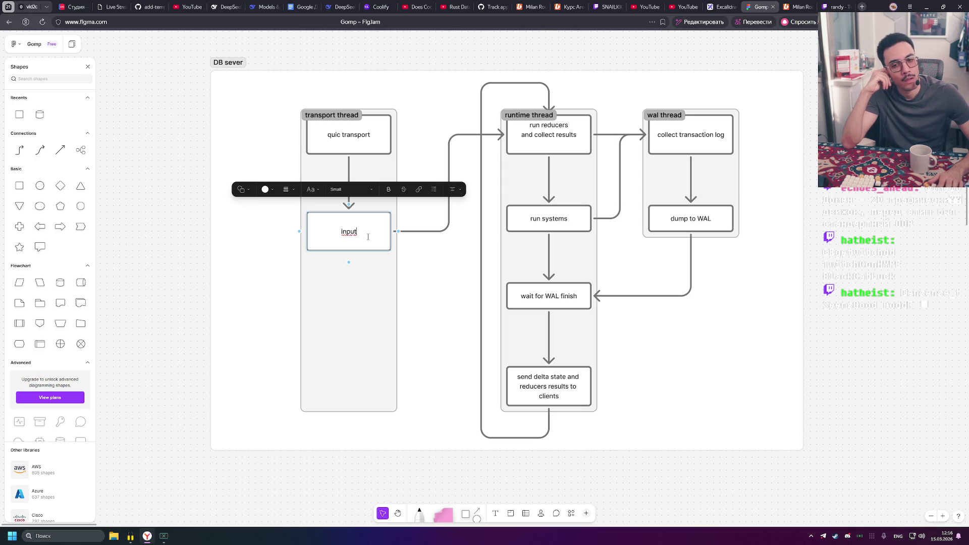
pyautogui.hotkey('ctrl', 'BackSpace')
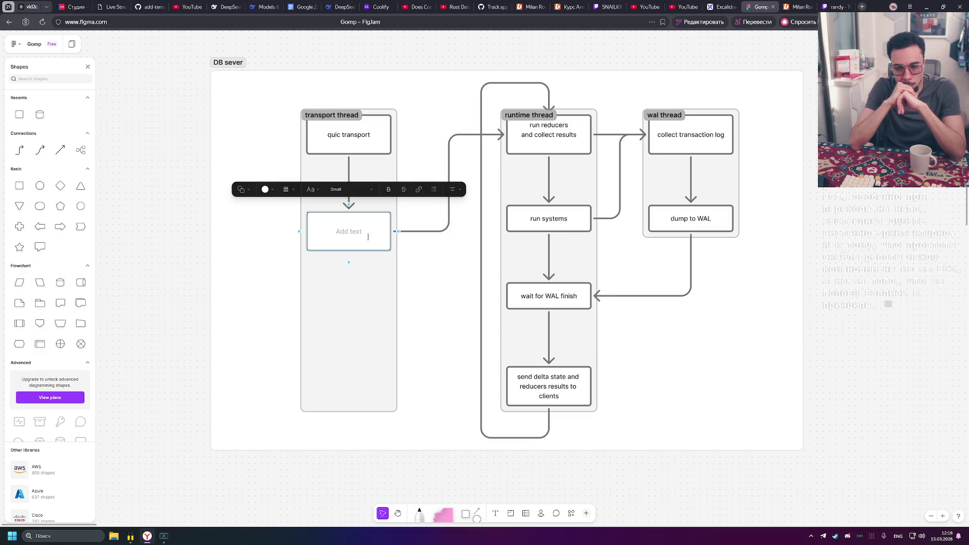
pyautogui.click(525, 377)
pyautogui.press('Escape')
pyautogui.press('Escape')
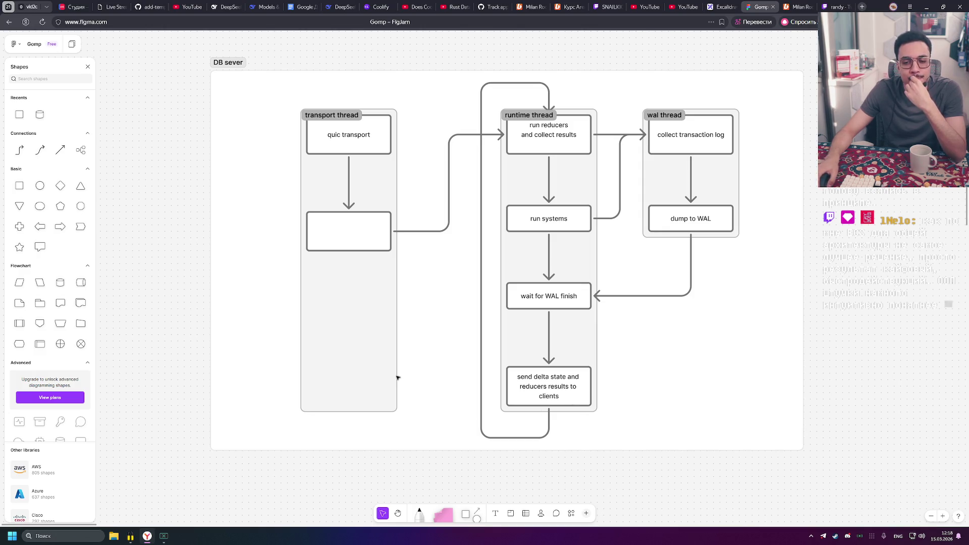
pyautogui.click(555, 389)
pyautogui.click(642, 389)
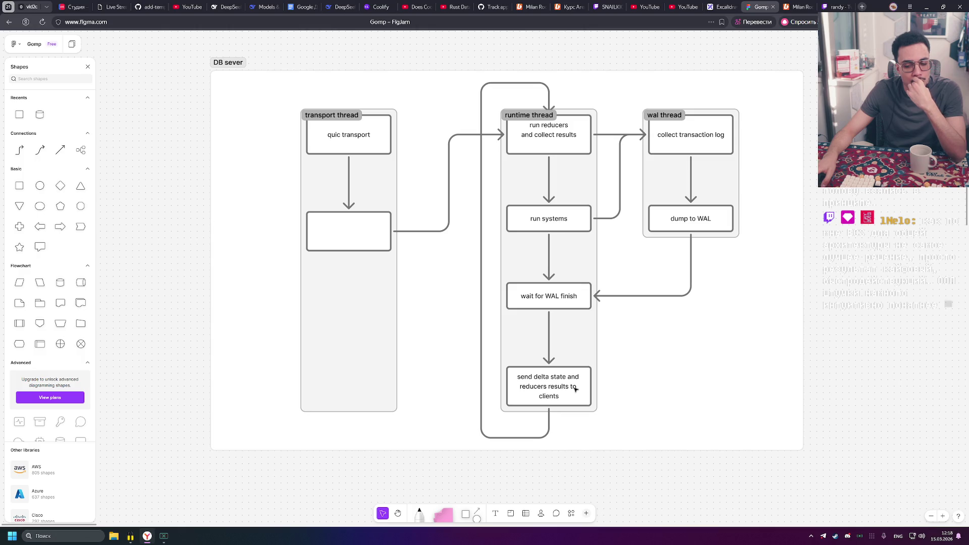
# Label the empty transport-thread box 'gateway'
pyautogui.moveTo(333, 117)
pyautogui.mouseDown()
pyautogui.moveTo(260, 117)
pyautogui.moveTo(281, 117)
pyautogui.mouseUp()
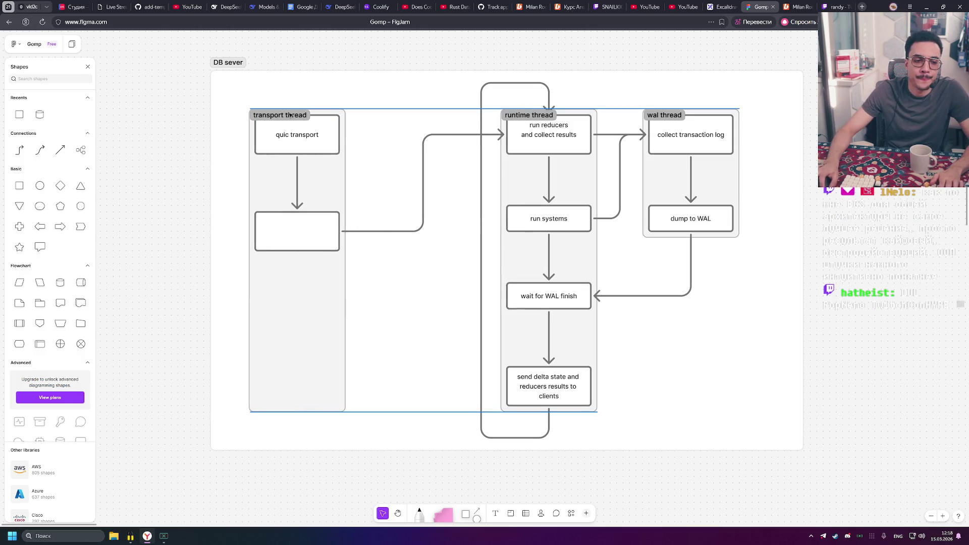
pyautogui.doubleClick(298, 238)
pyautogui.press('Escape')
pyautogui.press('Escape')
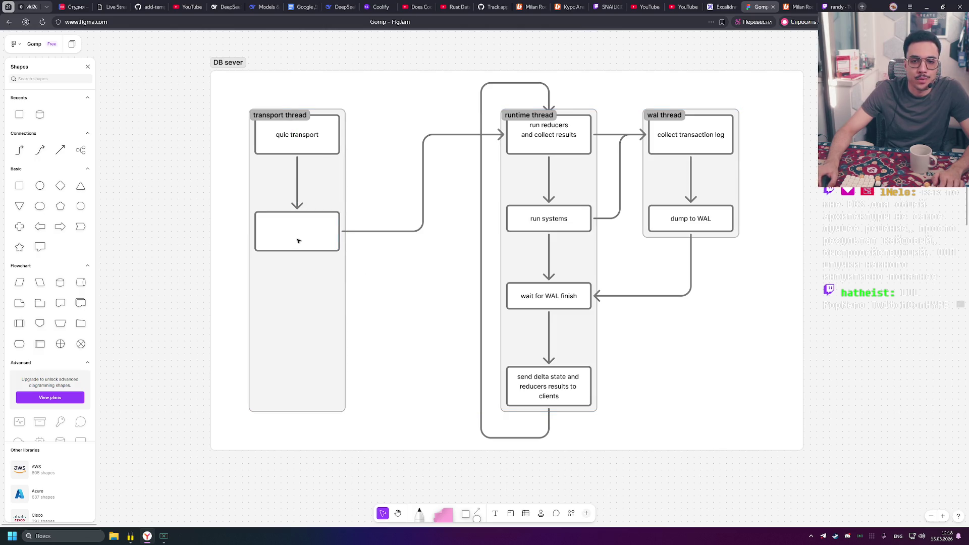
pyautogui.doubleClick(298, 241)
pyautogui.write('gateway')
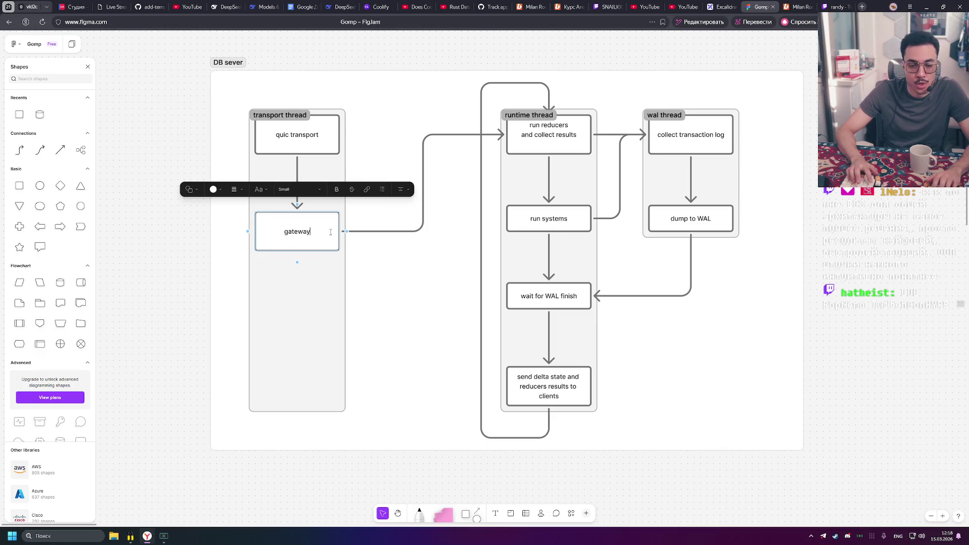
pyautogui.press('Escape')
# Move gateway out of the section and back in, directly below quic transport
pyautogui.moveTo(298, 238)
pyautogui.mouseDown()
pyautogui.moveTo(421, 245)
pyautogui.moveTo(396, 251)
pyautogui.moveTo(403, 233)
pyautogui.mouseUp()
pyautogui.click(394, 63)
pyautogui.moveTo(298, 161); pyautogui.dragTo(278, 161)
pyautogui.click(310, 55)
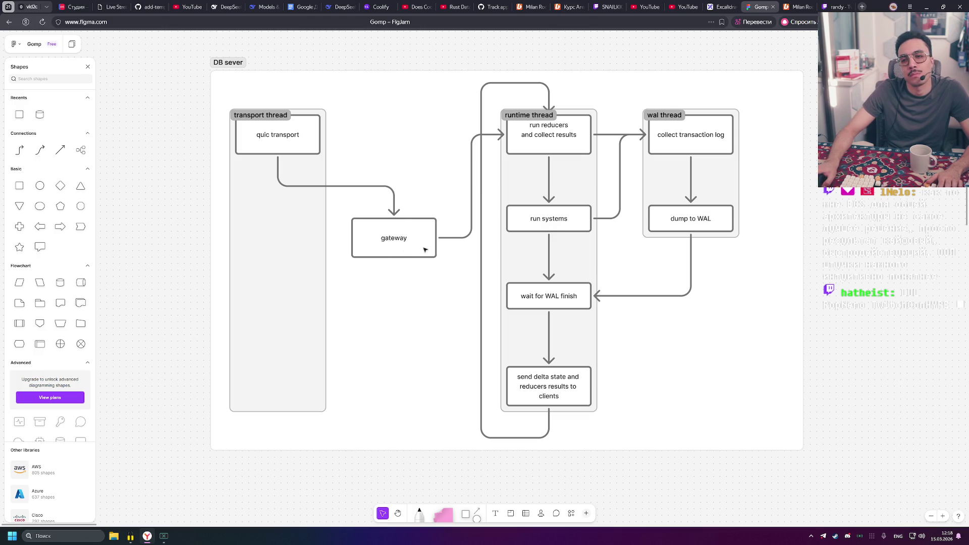
pyautogui.moveTo(392, 249)
pyautogui.mouseDown()
pyautogui.moveTo(261, 248)
pyautogui.moveTo(281, 246)
pyautogui.moveTo(284, 221)
pyautogui.mouseUp()
# Delete the arrow from gateway to the runtime thread
pyautogui.click(386, 118)
pyautogui.click(370, 211)
pyautogui.press('Delete')
pyautogui.hscroll(-1, 326, 183)
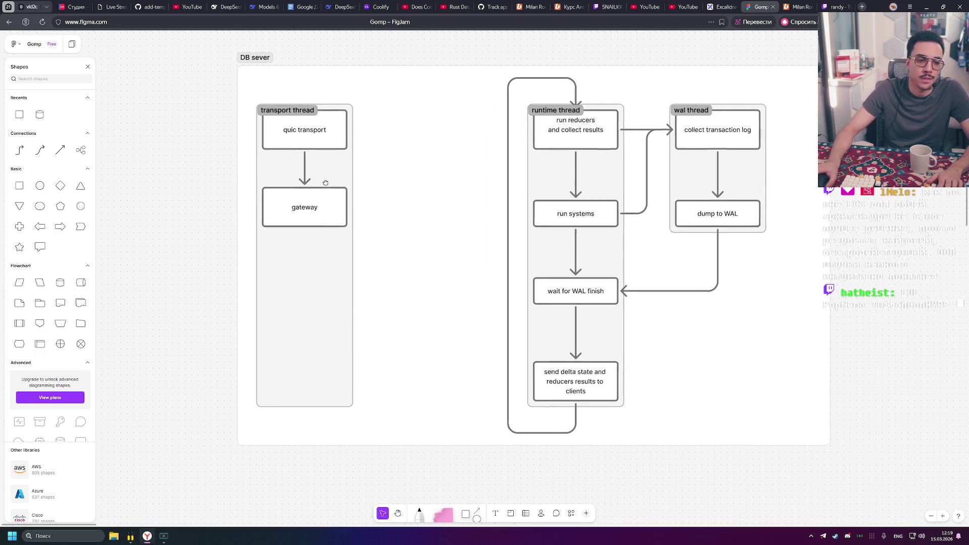
# Add a connected box below gateway labelled 'enque reducer'
pyautogui.hscroll(-3, 325, 183)
pyautogui.click(364, 205)
pyautogui.click(371, 237)
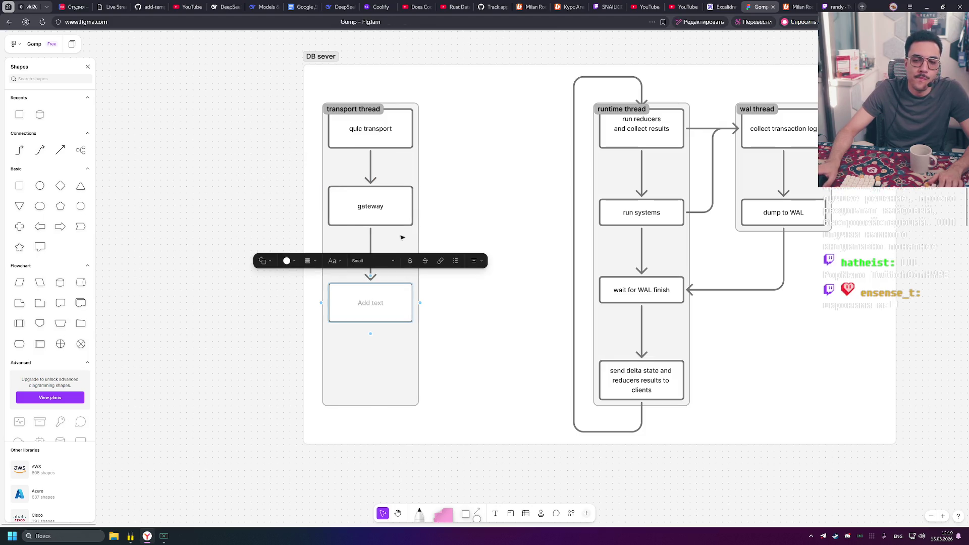
pyautogui.write('enque')
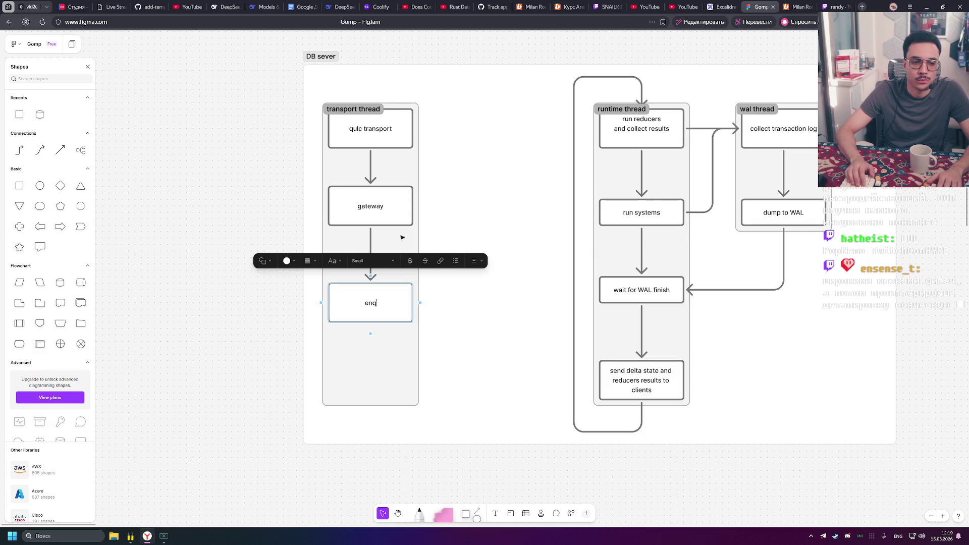
pyautogui.write(' rede')
pyautogui.press('BackSpace')
pyautogui.write('ucer')
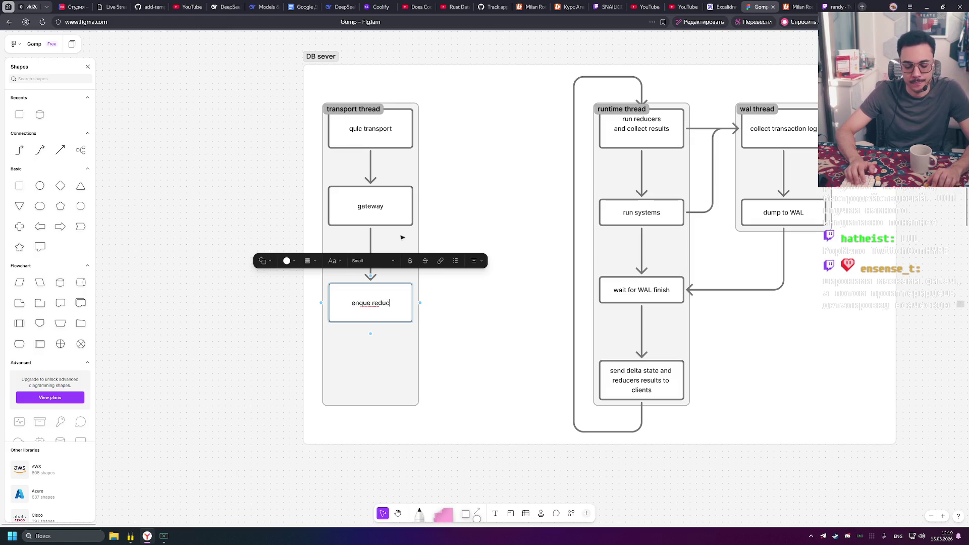
pyautogui.click(271, 129)
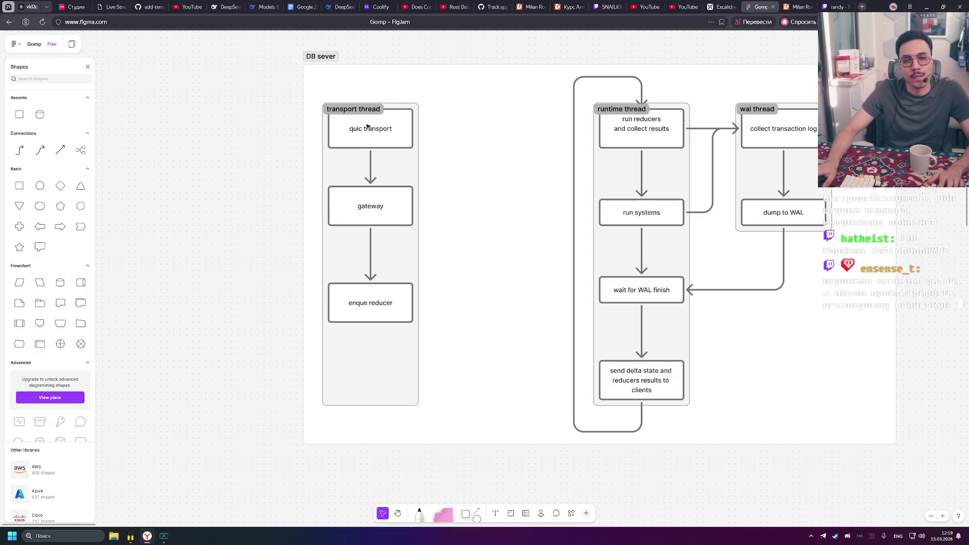
pyautogui.moveTo(359, 109); pyautogui.dragTo(397, 113)
# Relabel quic transport as 'wait' and change 'clients' to 'client' in the send delta state step
pyautogui.doubleClick(404, 141)
pyautogui.write('wait')
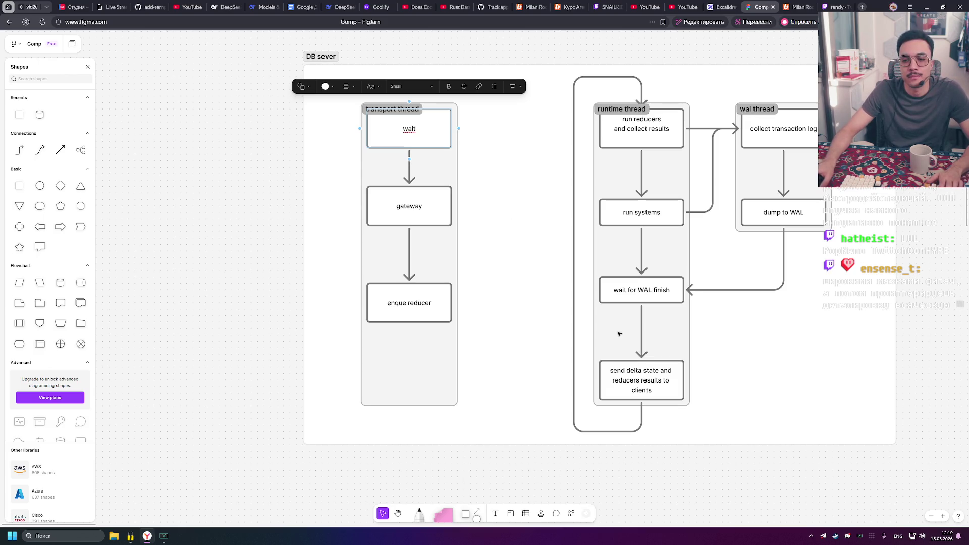
pyautogui.doubleClick(661, 386)
pyautogui.press('BackSpace')
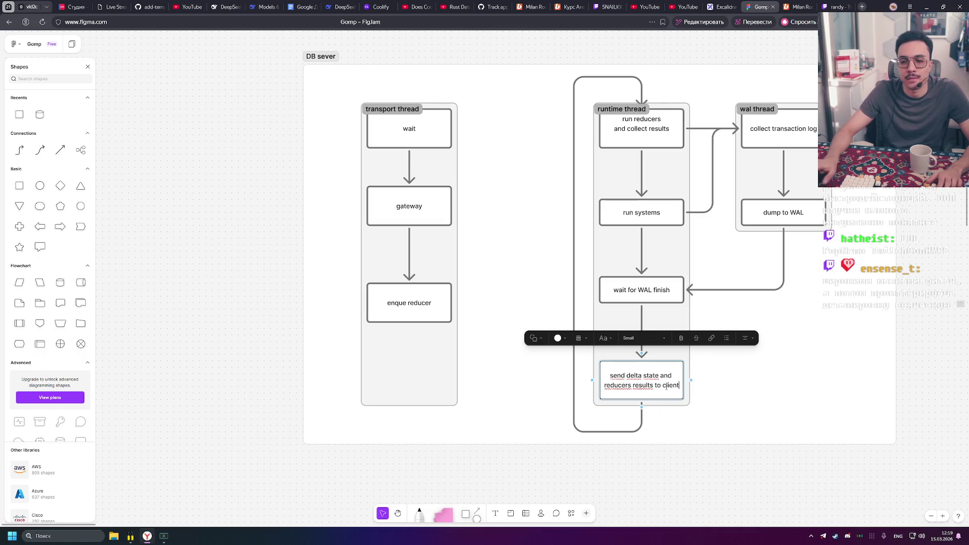
pyautogui.click(229, 205)
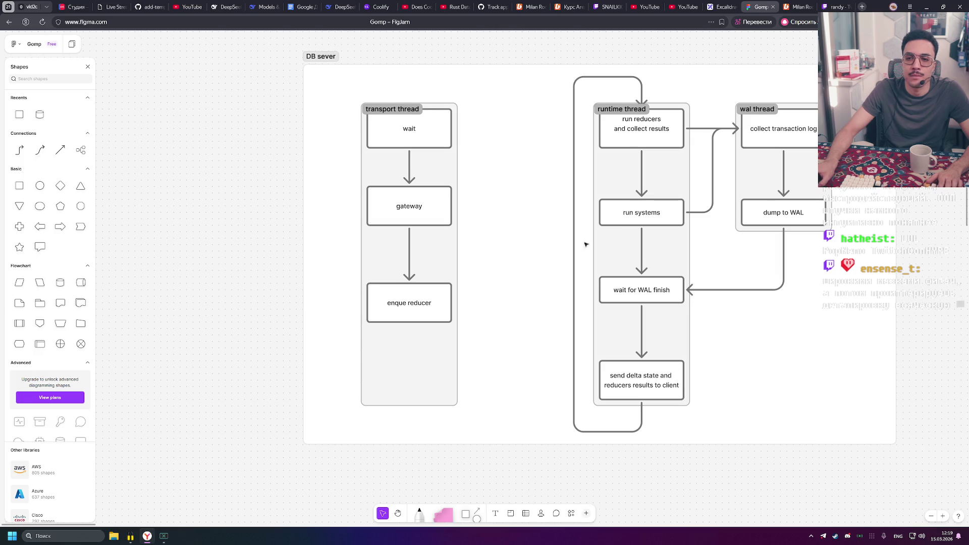
# Extend the 'wait' label to 'wait for requests'
pyautogui.moveTo(584, 242); pyautogui.dragTo(436, 275)
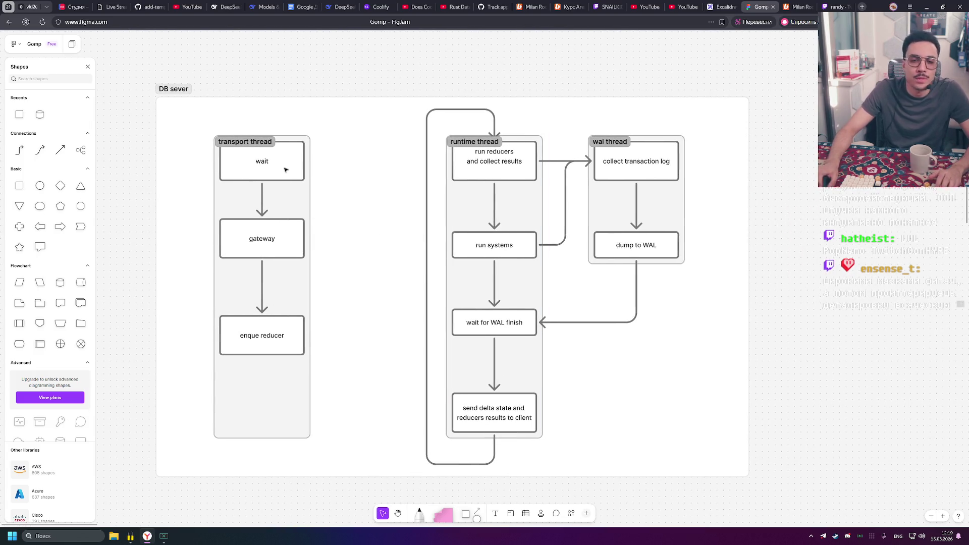
pyautogui.doubleClick(302, 160)
pyautogui.click(302, 160)
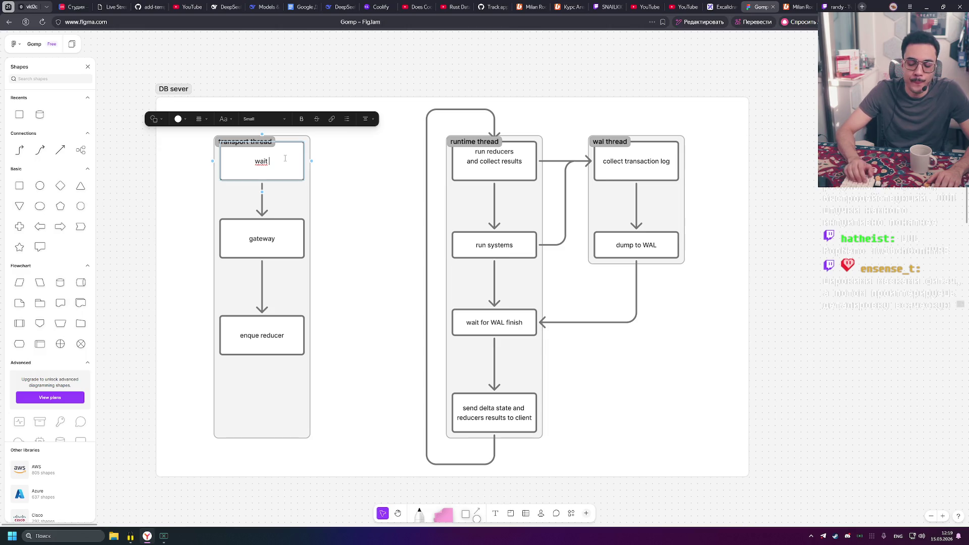
pyautogui.write('for requests')
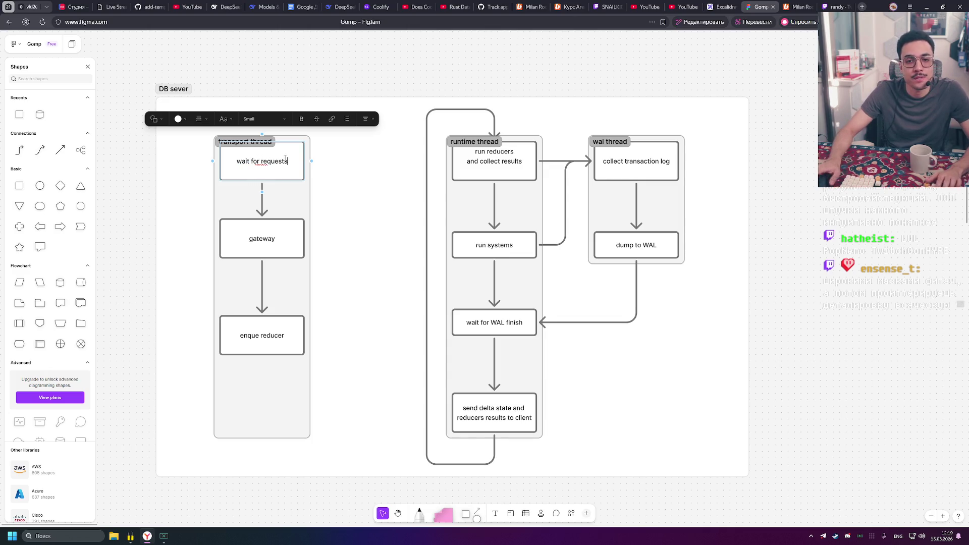
pyautogui.click(325, 89)
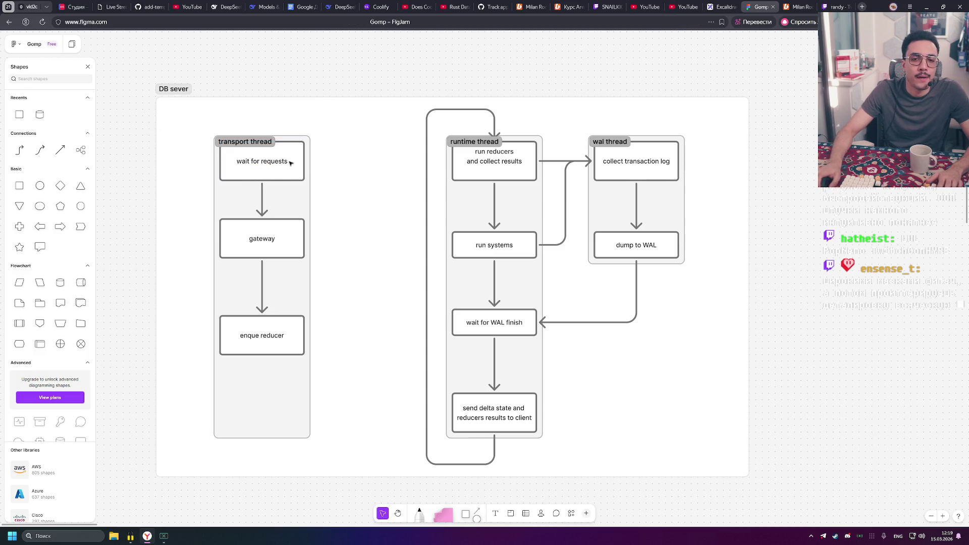
pyautogui.moveTo(252, 144); pyautogui.dragTo(330, 143)
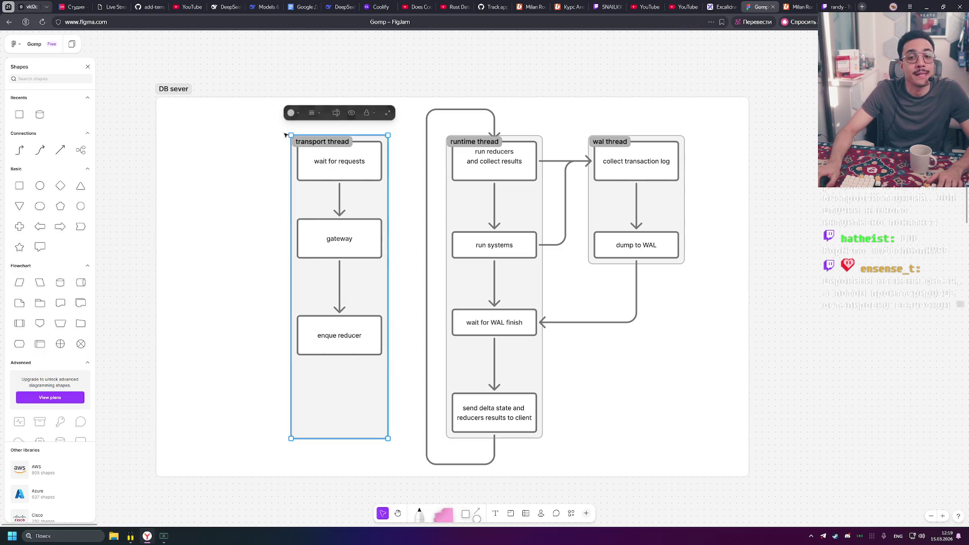
# Duplicate enque reducer as a 'client' box, arrowed level into wait for requests
pyautogui.hscroll(-3, 286, 135)
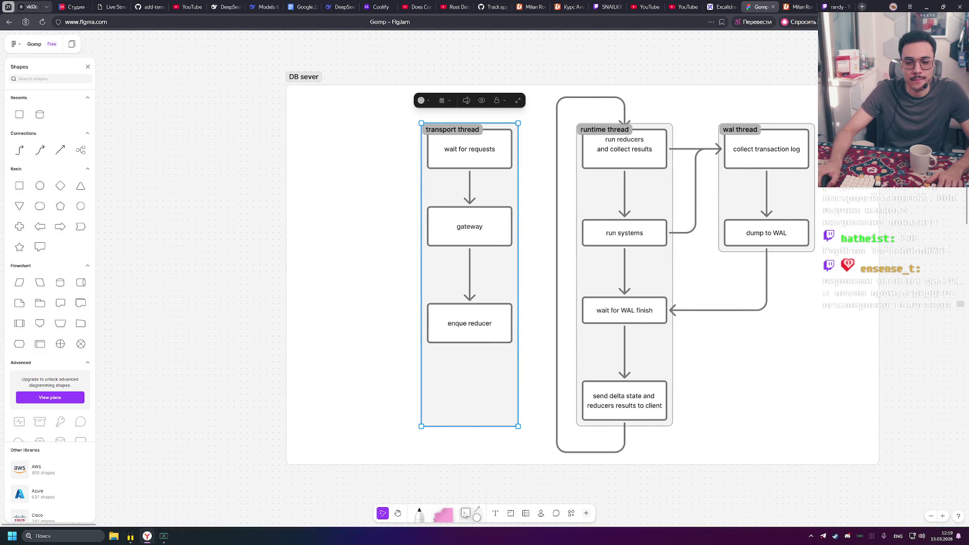
pyautogui.moveTo(474, 330)
pyautogui.mouseDown()
pyautogui.moveTo(177, 192)
pyautogui.moveTo(210, 200)
pyautogui.mouseUp()
pyautogui.doubleClick(212, 198)
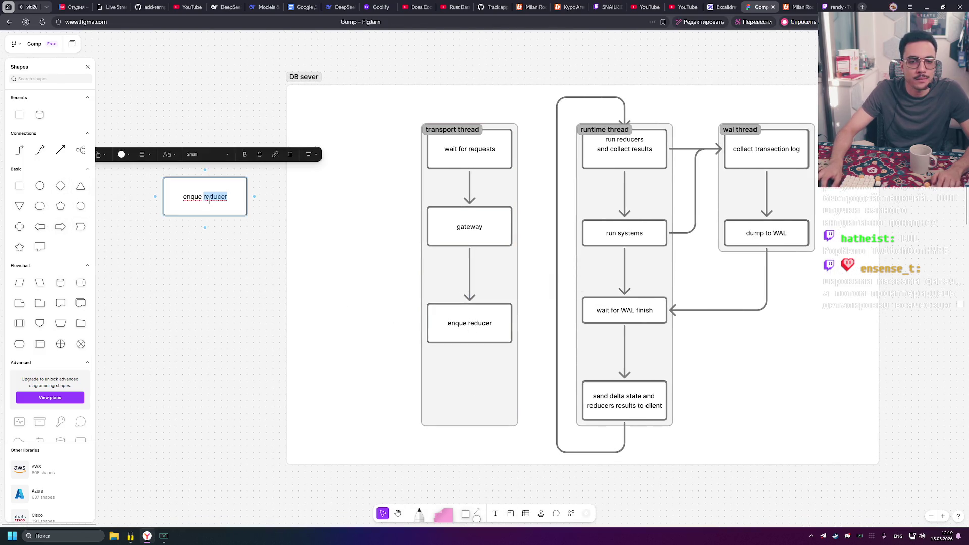
pyautogui.hotkey('ctrl', 'a')
pyautogui.press('BackSpace')
pyautogui.write('client')
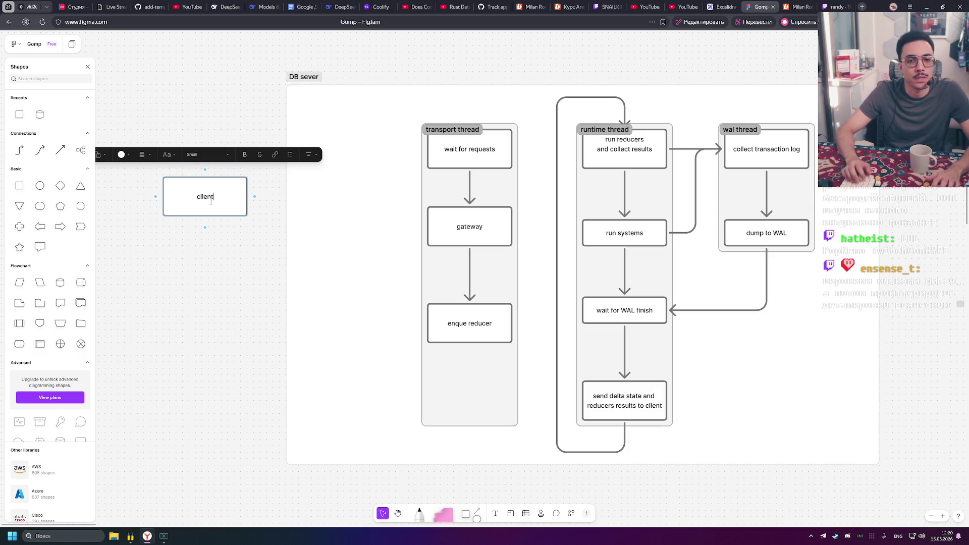
pyautogui.moveTo(255, 196)
pyautogui.mouseDown()
pyautogui.moveTo(275, 273)
pyautogui.moveTo(428, 149)
pyautogui.mouseUp()
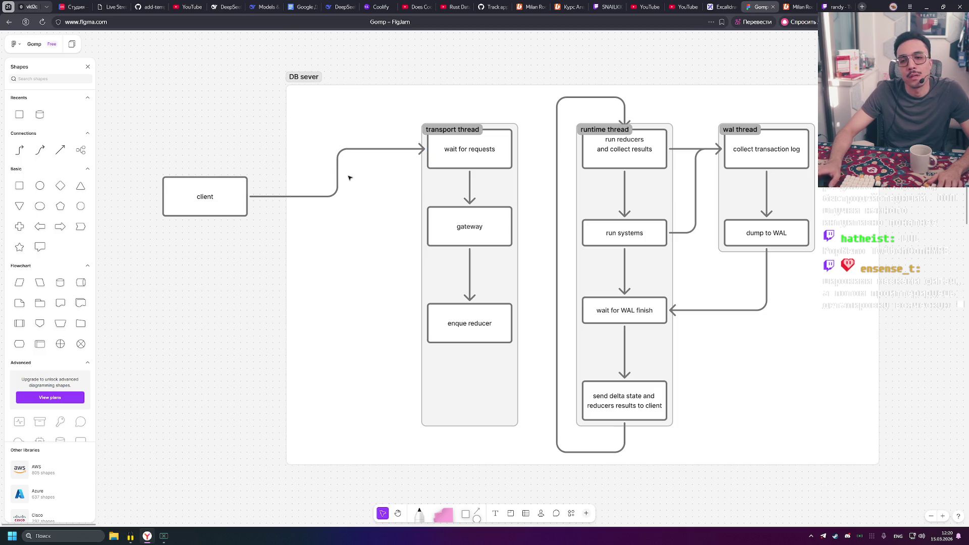
pyautogui.moveTo(244, 197); pyautogui.dragTo(244, 149)
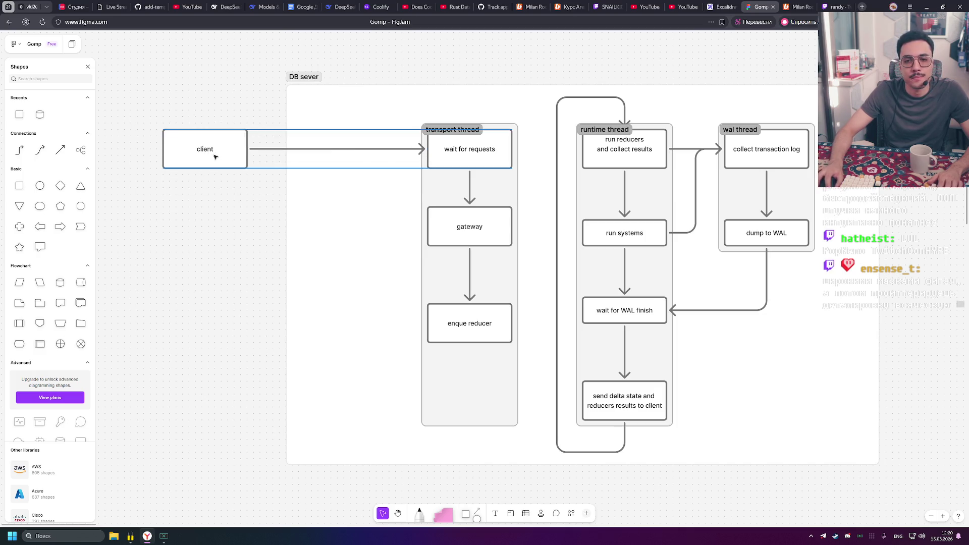
pyautogui.click(495, 141)
# Nudge the gateway box slightly down
pyautogui.hscroll(5, 494, 140)
pyautogui.click(339, 239)
pyautogui.moveTo(349, 245); pyautogui.dragTo(350, 254)
pyautogui.click(281, 79)
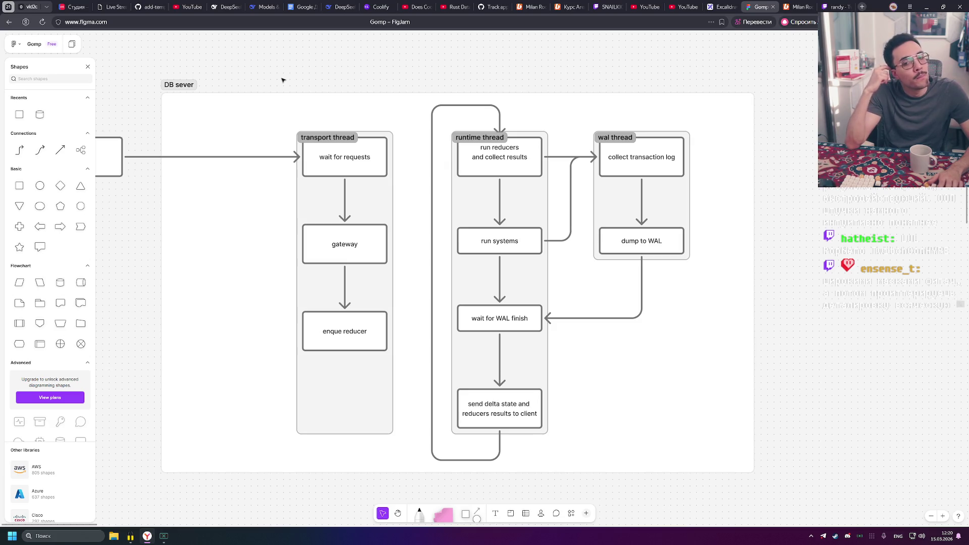
# Add a second line '(request router)' under gateway
pyautogui.doubleClick(359, 242)
pyautogui.press('Return')
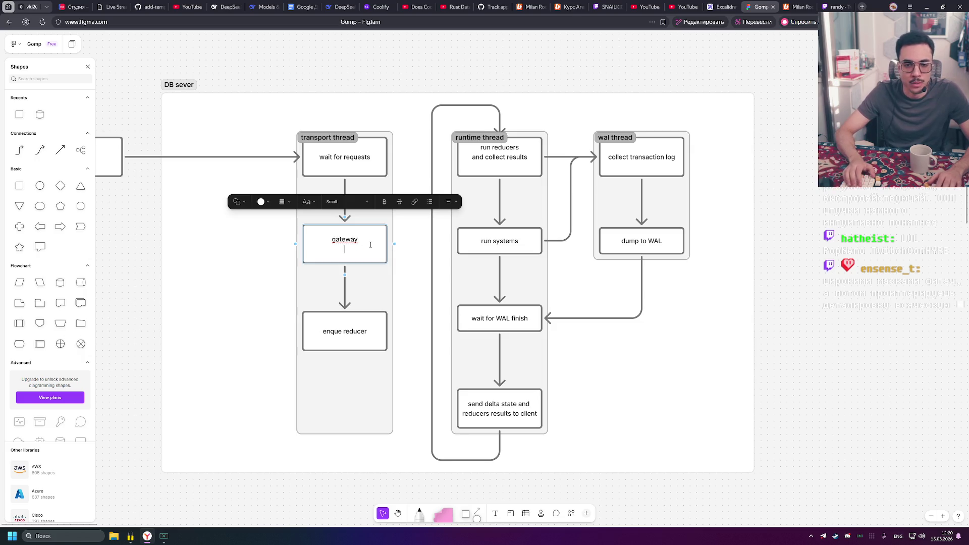
pyautogui.write('(request ro')
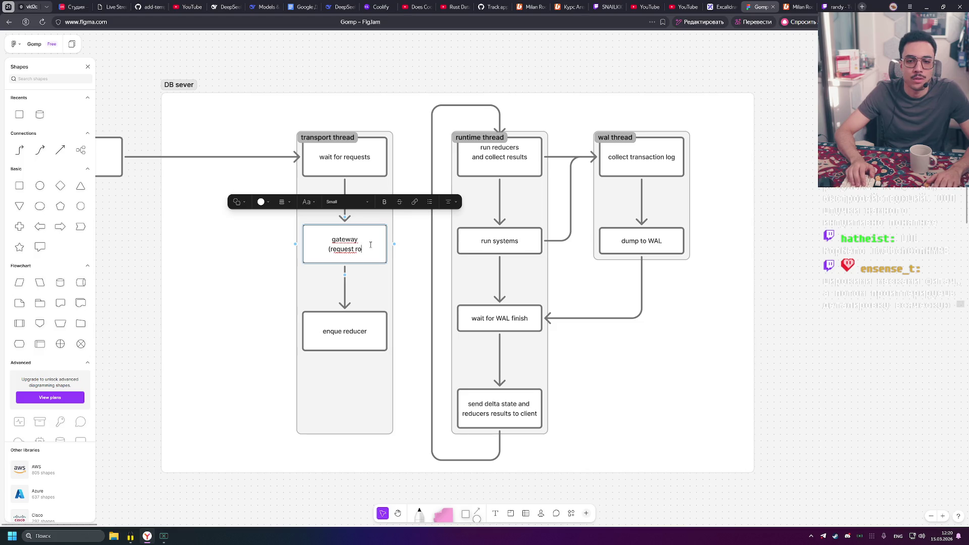
pyautogui.write('uter)')
pyautogui.press('Return')
pyautogui.press('BackSpace')
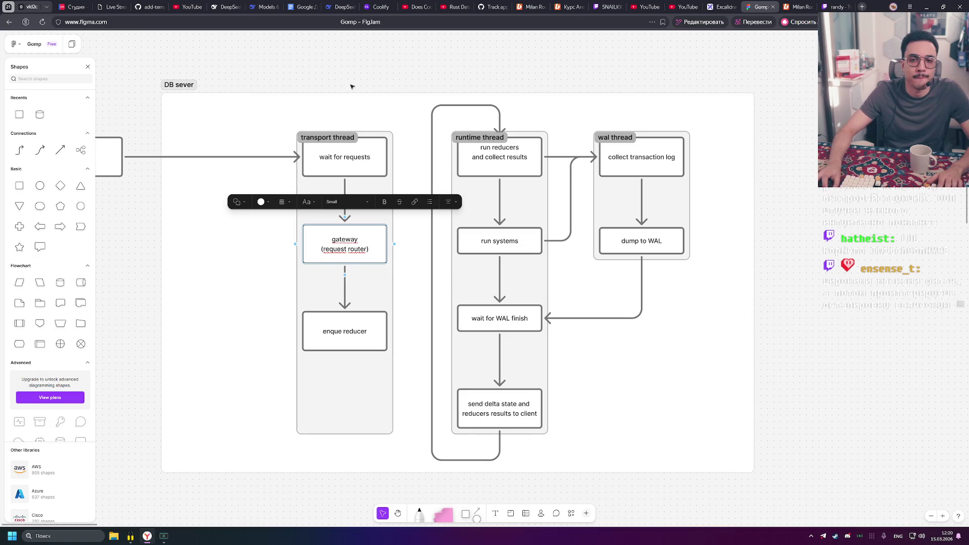
pyautogui.click(396, 202)
pyautogui.hscroll(-3, 419, 232)
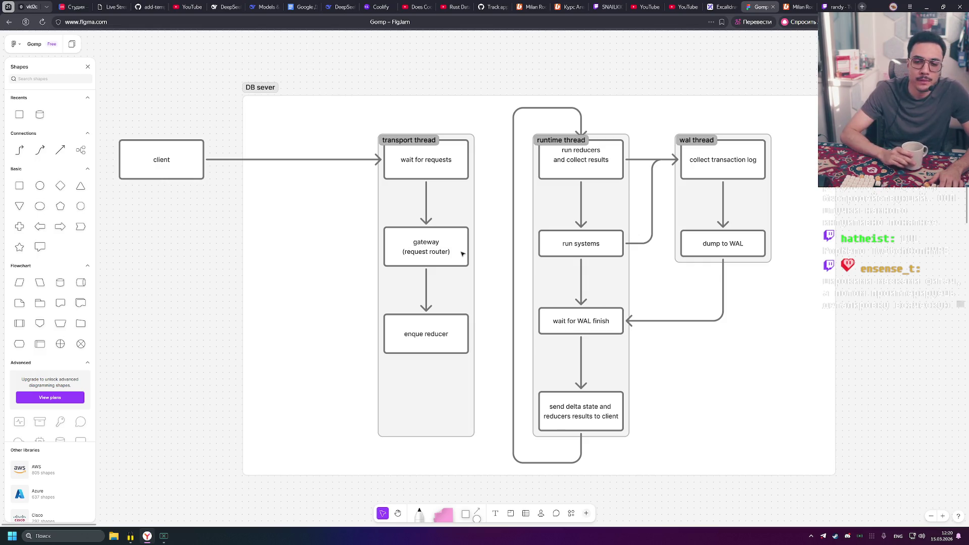
# Reopen the gateway and enque reducer boxes to check their text
pyautogui.click(461, 254)
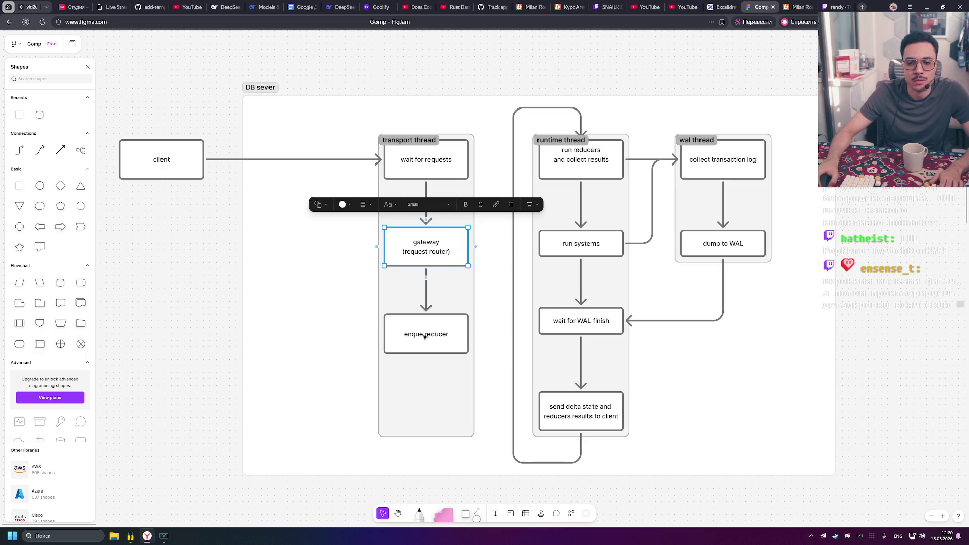
pyautogui.press('Return')
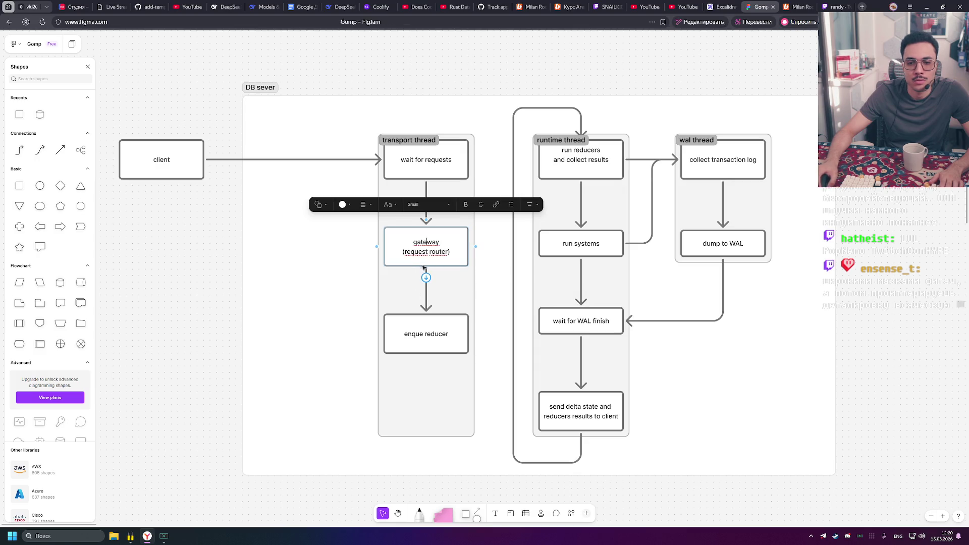
pyautogui.doubleClick(428, 322)
pyautogui.click(237, 217)
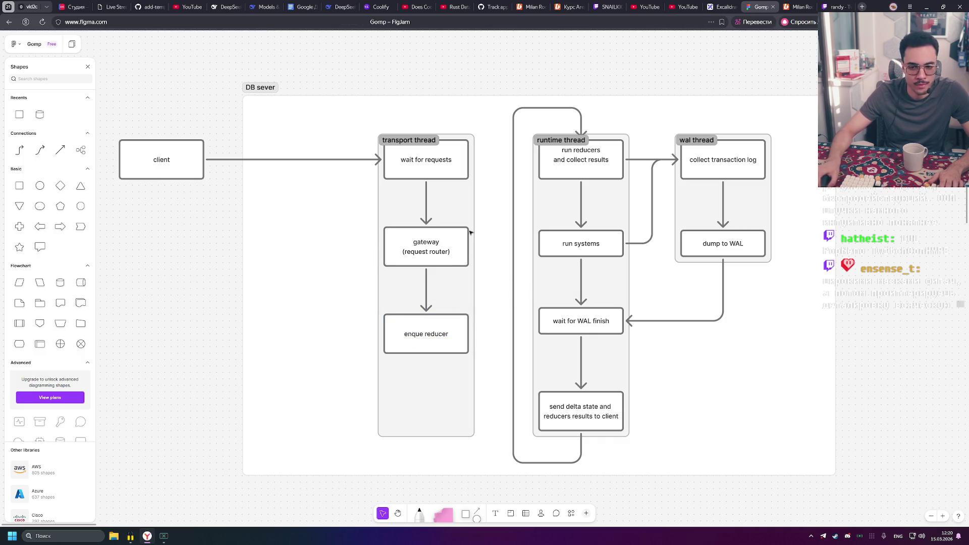
pyautogui.doubleClick(416, 336)
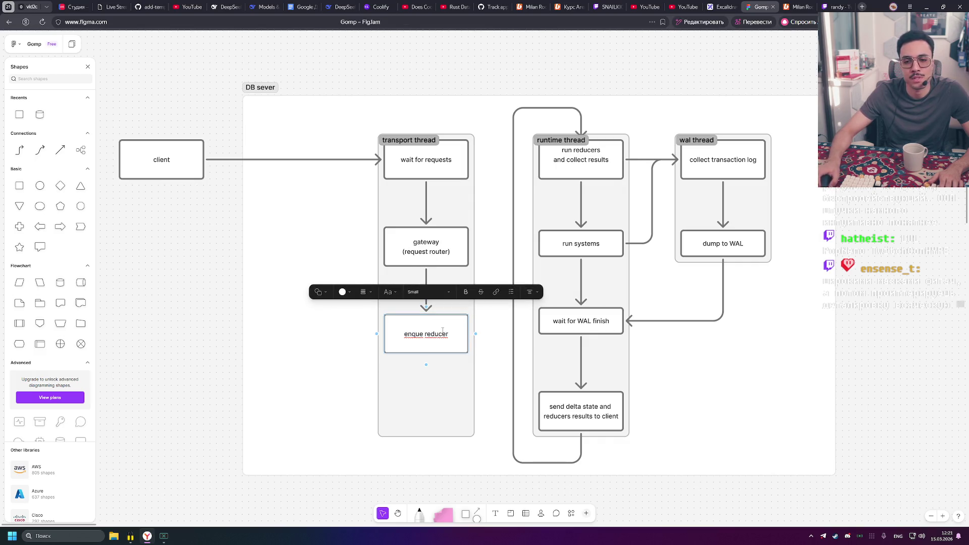
# Shift the transport thread section slightly left
pyautogui.click(398, 143)
pyautogui.click(399, 142)
pyautogui.moveTo(415, 143); pyautogui.dragTo(396, 143)
pyautogui.click(482, 54)
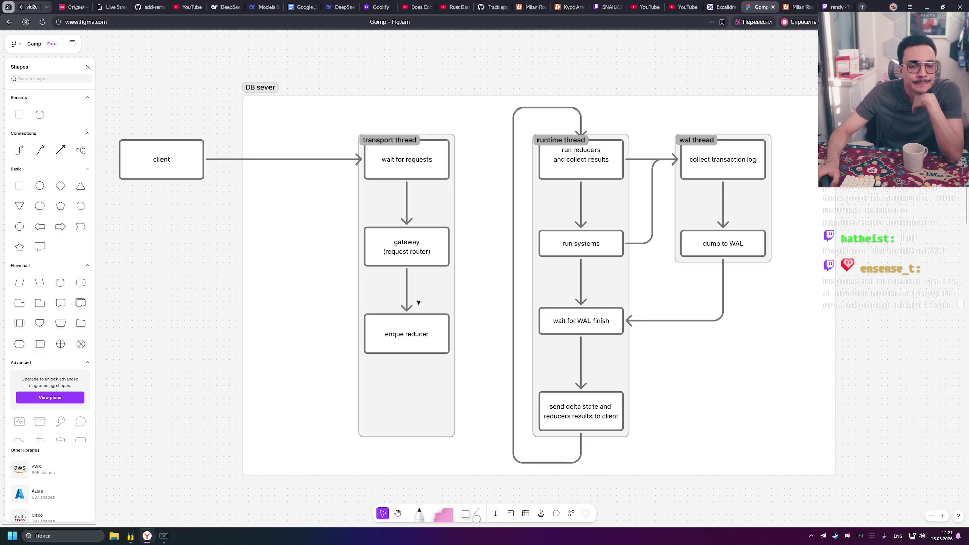
pyautogui.click(406, 337)
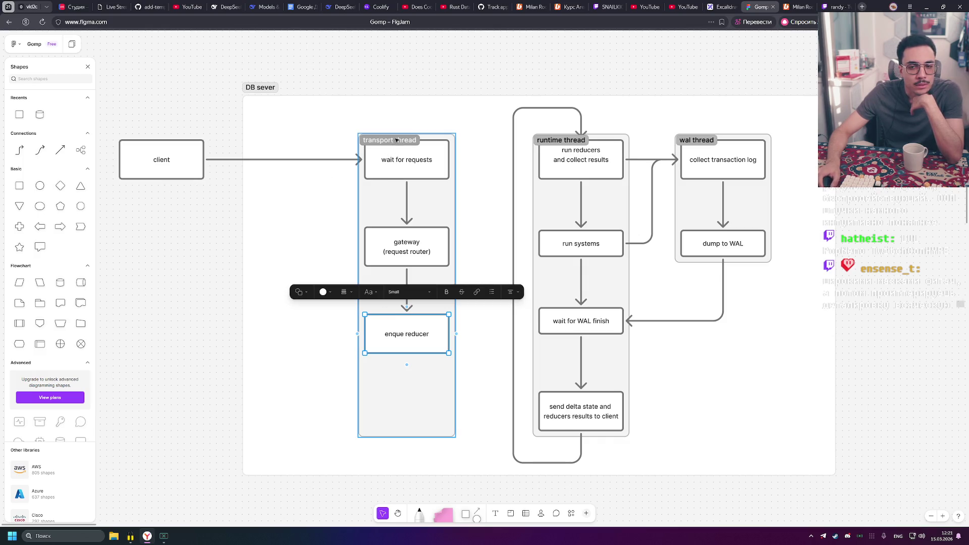
pyautogui.click(410, 444)
# Pull the section's bottom edge up to just below enque reducer and reposition it
pyautogui.click(410, 435)
pyautogui.moveTo(409, 436); pyautogui.dragTo(410, 358)
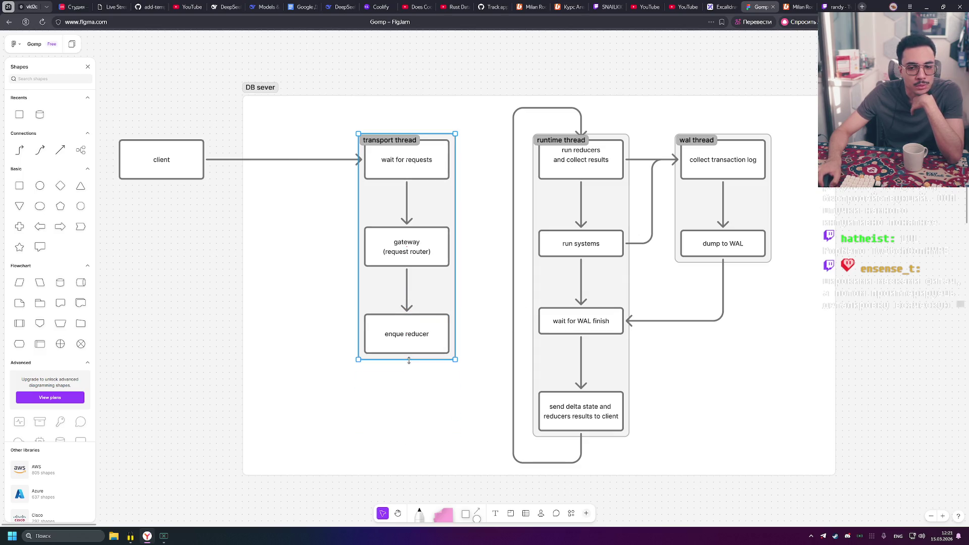
pyautogui.moveTo(393, 138)
pyautogui.mouseDown()
pyautogui.moveTo(420, 151)
pyautogui.moveTo(419, 139)
pyautogui.mouseUp()
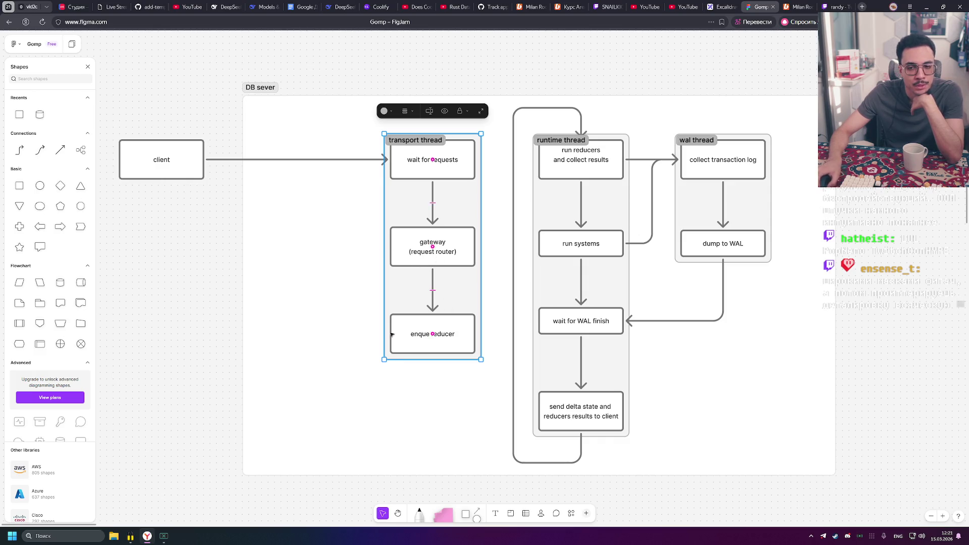
pyautogui.moveTo(418, 359)
pyautogui.mouseDown()
pyautogui.moveTo(390, 386)
pyautogui.moveTo(397, 109)
pyautogui.moveTo(425, 132)
pyautogui.mouseUp()
# Loop a connector from enque reducer and reword the runtime step to 'run queued reducers'
pyautogui.click(424, 341)
pyautogui.doubleClick(561, 150)
pyautogui.write('queued')
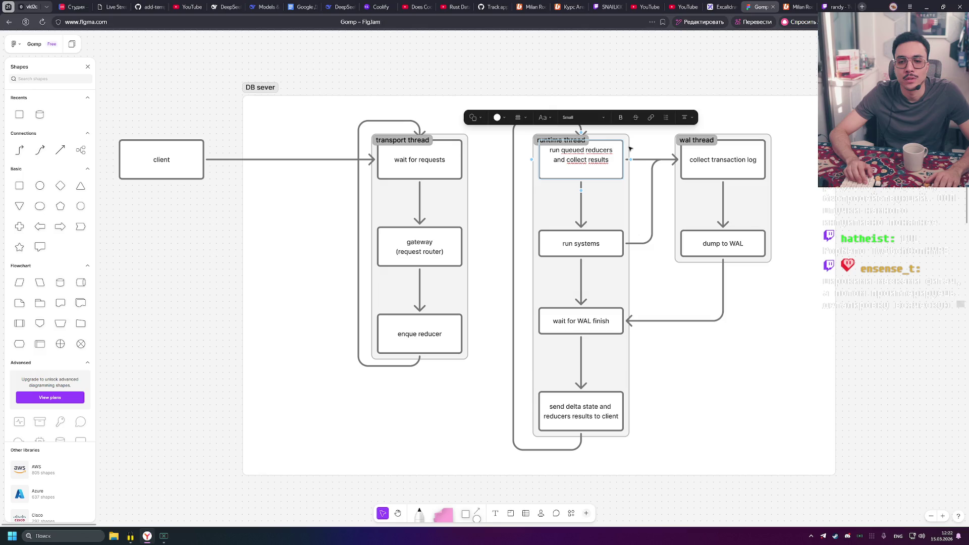
pyautogui.press('Escape')
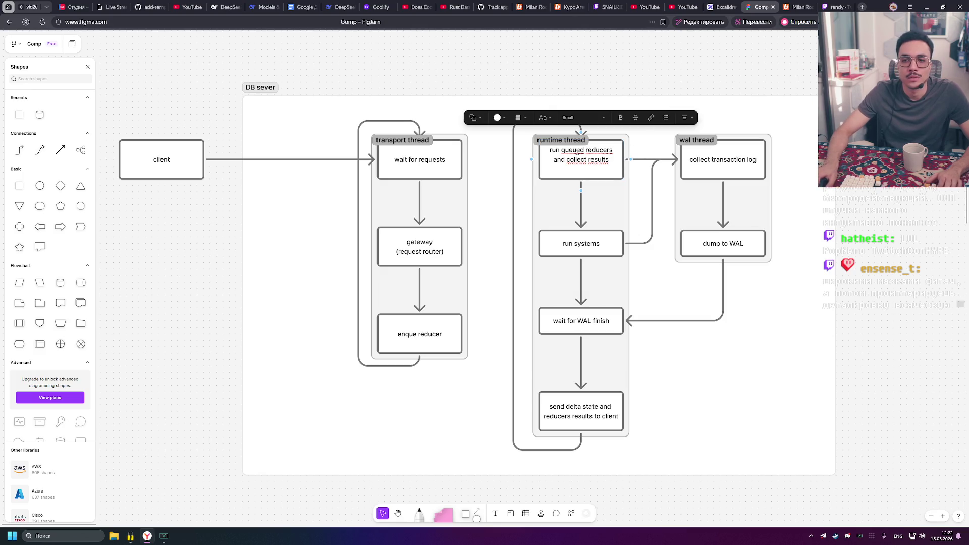
# Open and close a blank browser tab, then select the word 'queued' again
pyautogui.click(863, 6)
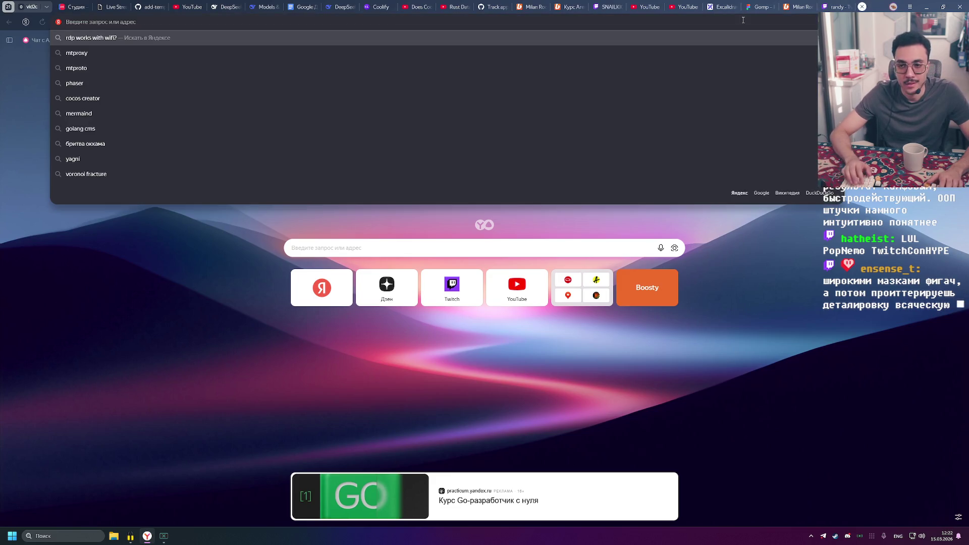
pyautogui.click(862, 6)
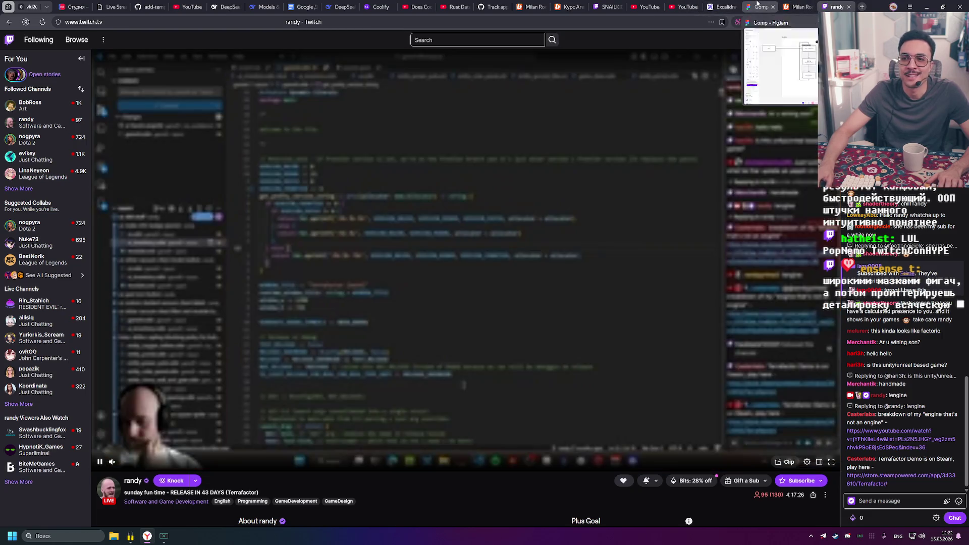
pyautogui.click(757, 4)
pyautogui.doubleClick(573, 150)
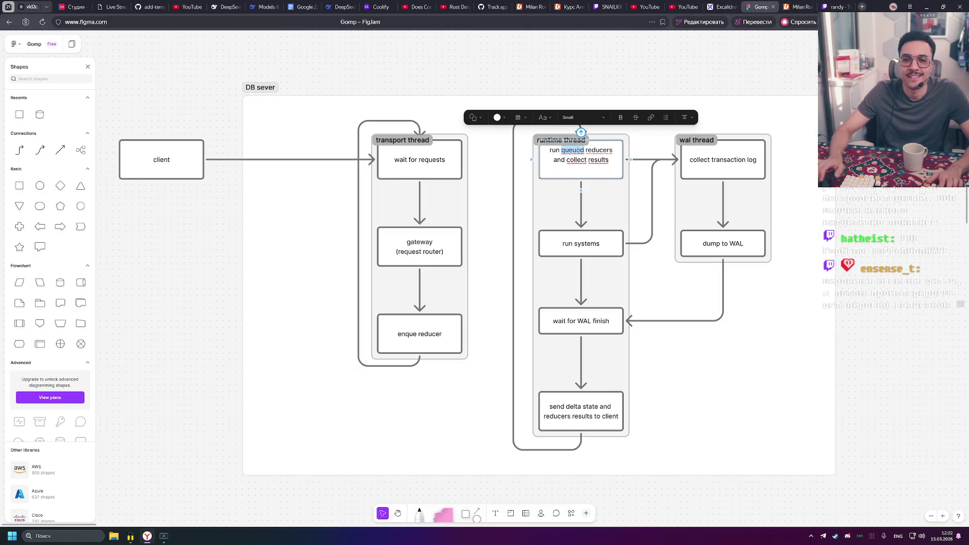
# Replace 'queued' with 'from queue' after 'reducers' in the first runtime step
pyautogui.press('BackSpace')
pyautogui.press('End')
pyautogui.write('from ')
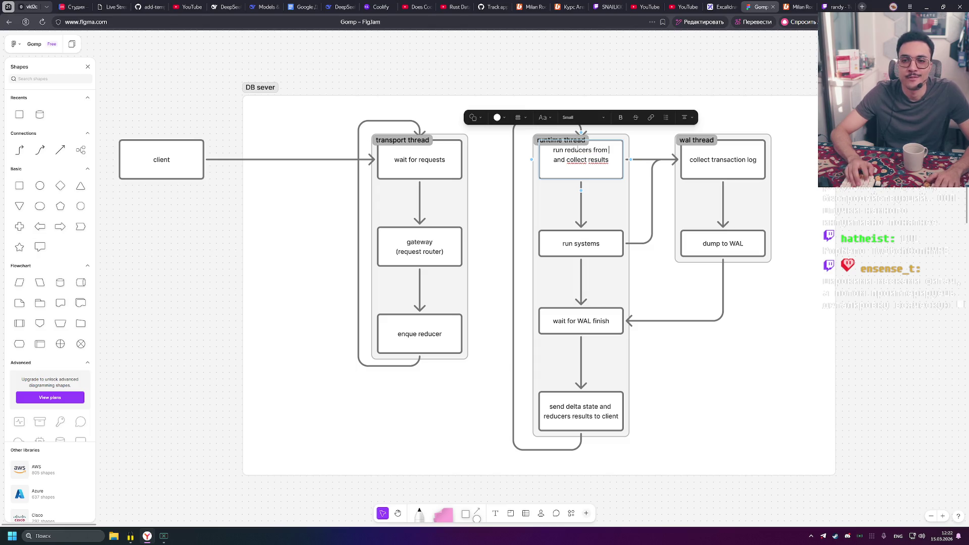
pyautogui.write('queue')
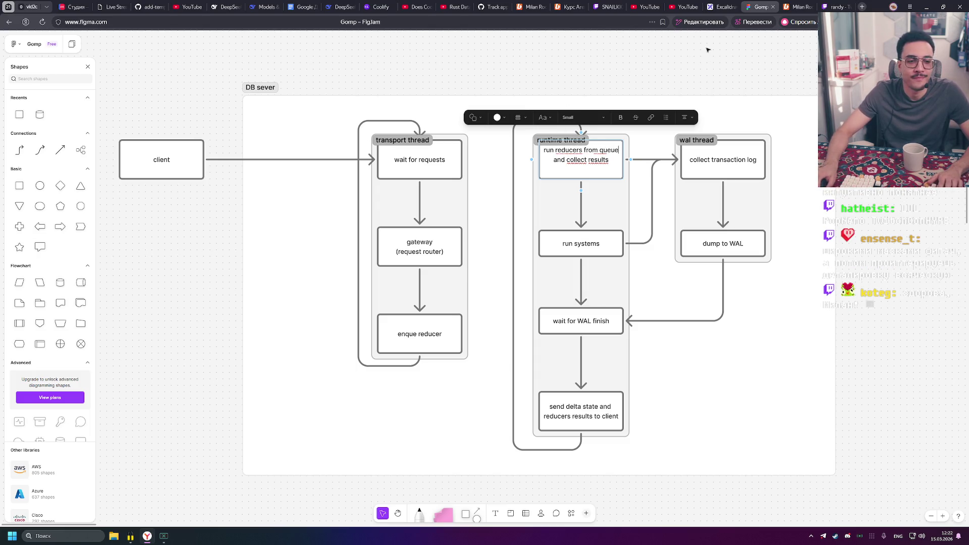
pyautogui.click(694, 56)
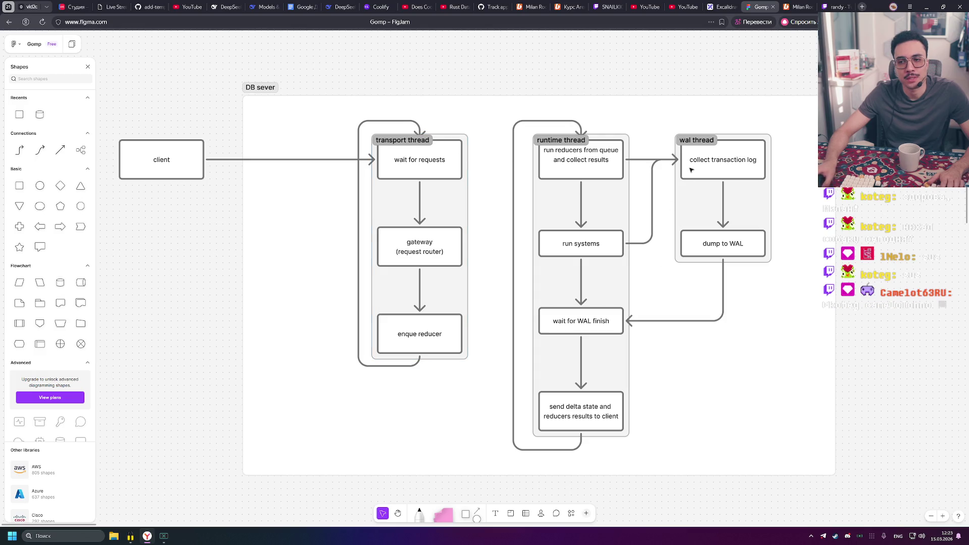
pyautogui.click(704, 140)
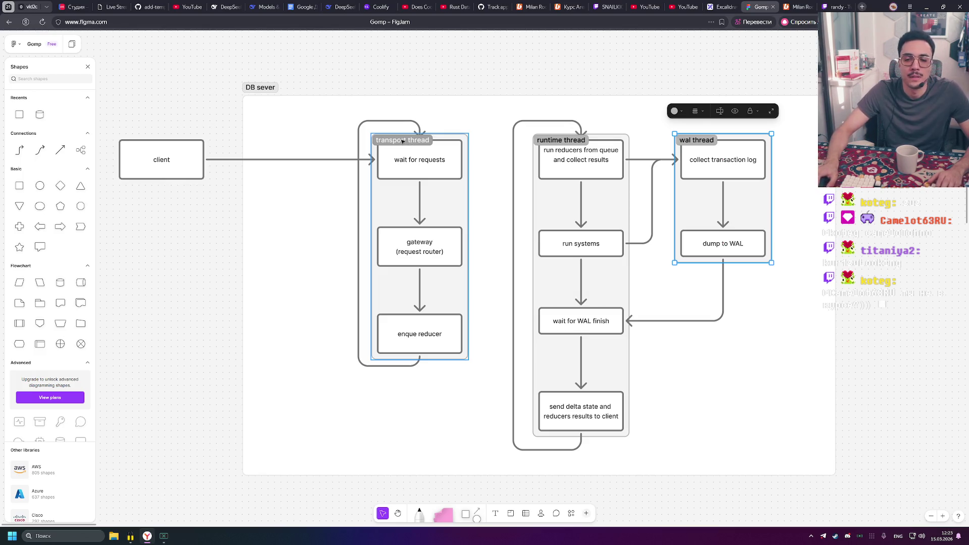
# Move the transport thread section up and realign the client box higher beside it
pyautogui.click(408, 144)
pyautogui.click(452, 398)
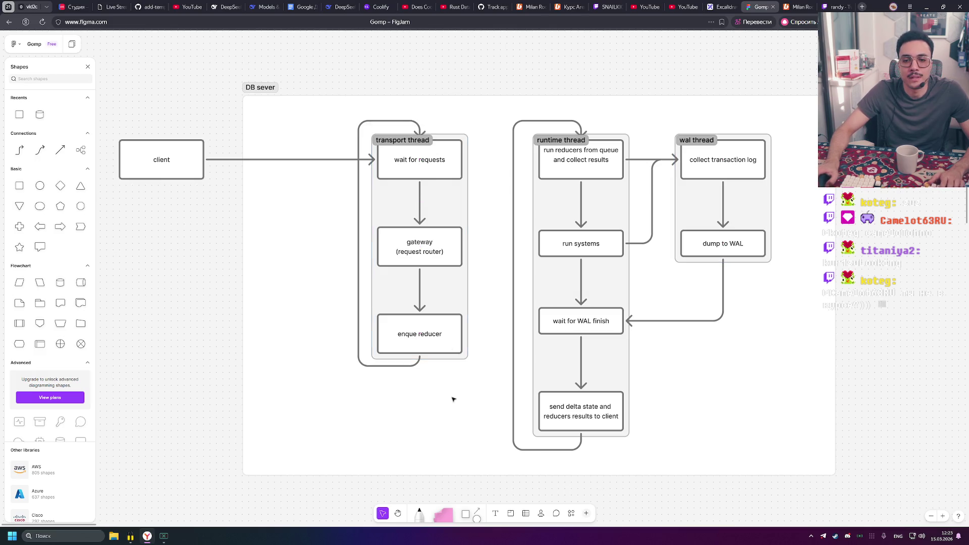
pyautogui.moveTo(411, 139); pyautogui.dragTo(409, 118)
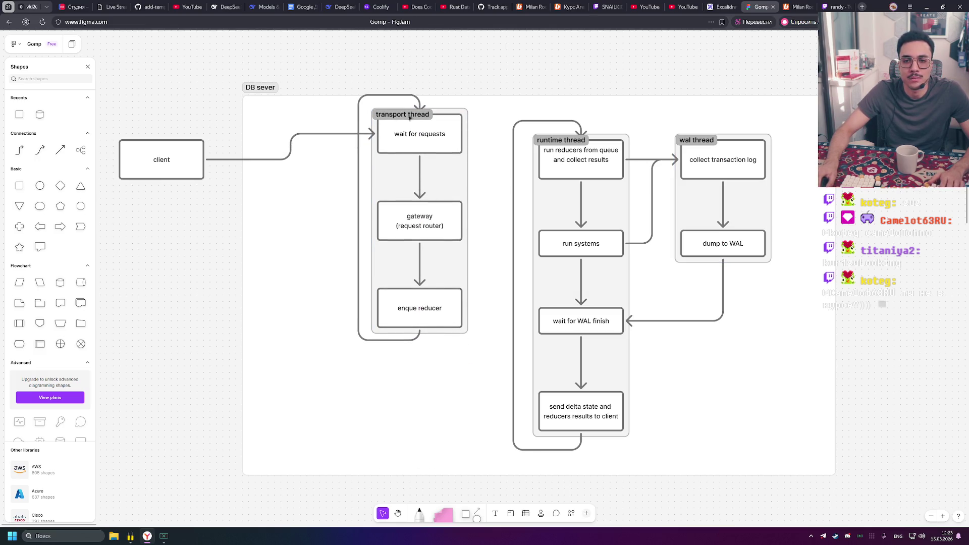
pyautogui.moveTo(199, 151); pyautogui.dragTo(206, 126)
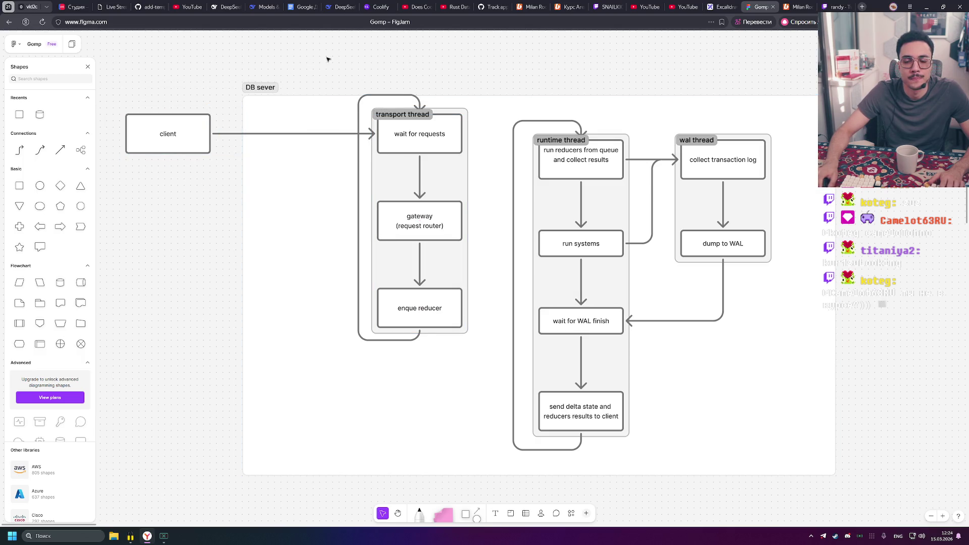
pyautogui.moveTo(421, 117)
pyautogui.mouseDown()
pyautogui.moveTo(419, 144)
pyautogui.moveTo(411, 118)
pyautogui.mouseUp()
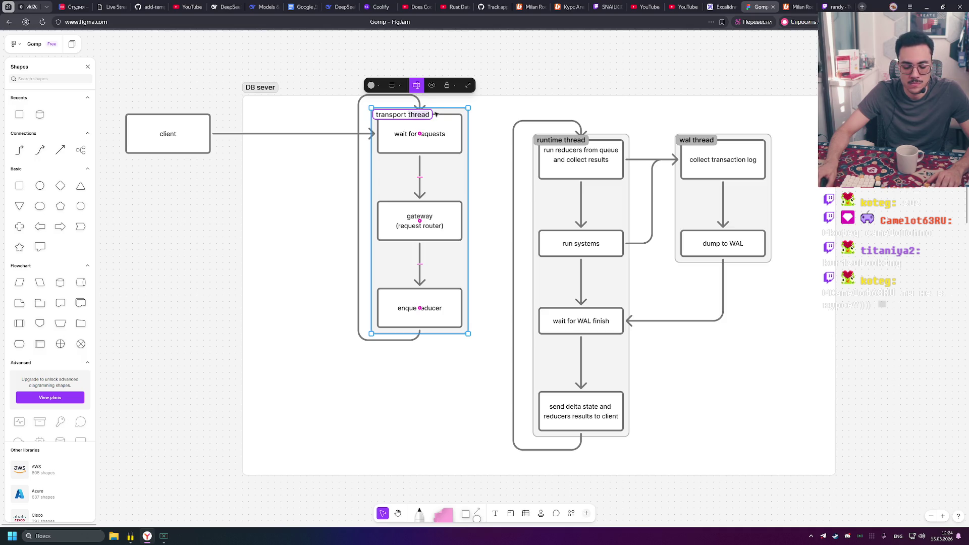
pyautogui.click(522, 76)
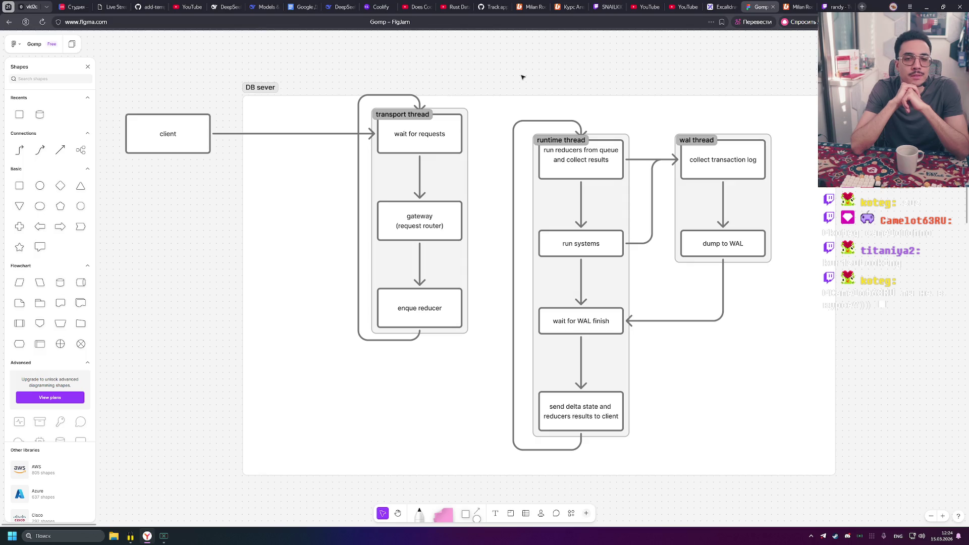
pyautogui.moveTo(179, 140)
pyautogui.mouseDown()
pyautogui.moveTo(181, 231)
pyautogui.moveTo(164, 128)
pyautogui.mouseUp()
pyautogui.hotkey('shift', 's')
# Draw a new section and name it 'Transport thread'
pyautogui.moveTo(248, 153)
pyautogui.mouseDown()
pyautogui.moveTo(276, 179)
pyautogui.moveTo(346, 340)
pyautogui.mouseUp()
pyautogui.doubleClick(270, 157)
pyautogui.write('Transport thread')
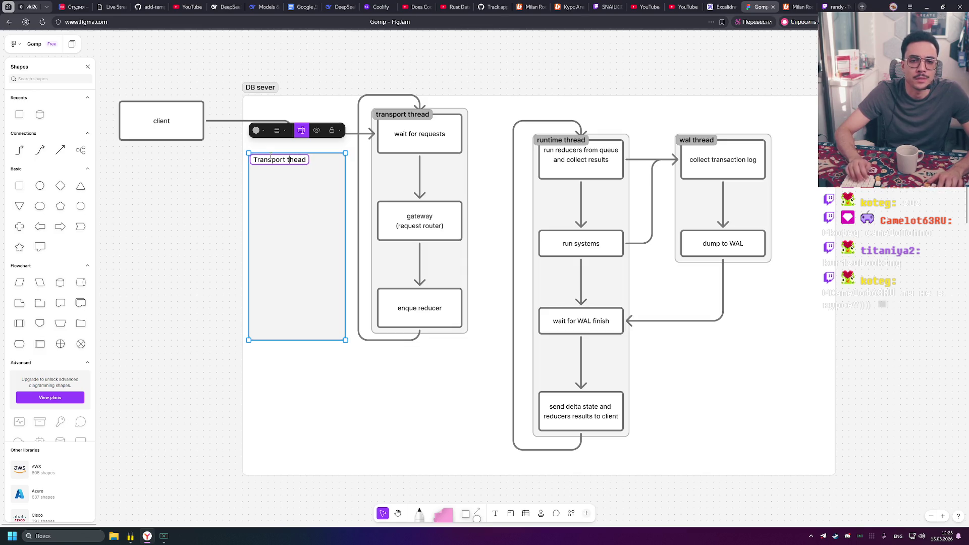
pyautogui.press('Return')
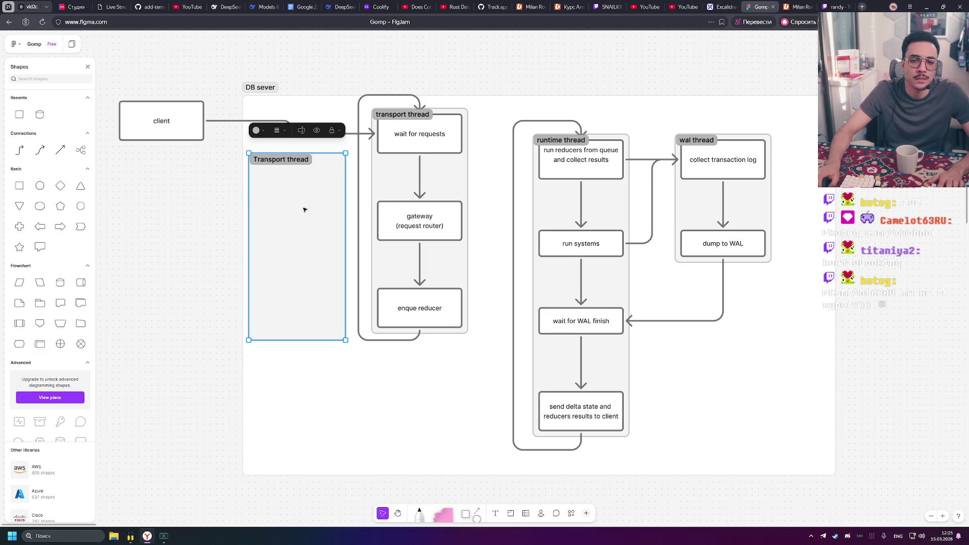
# Copy enque reducer into it, relabel it 'collect input messages', and duplicate it below
pyautogui.moveTo(422, 311); pyautogui.dragTo(308, 196)
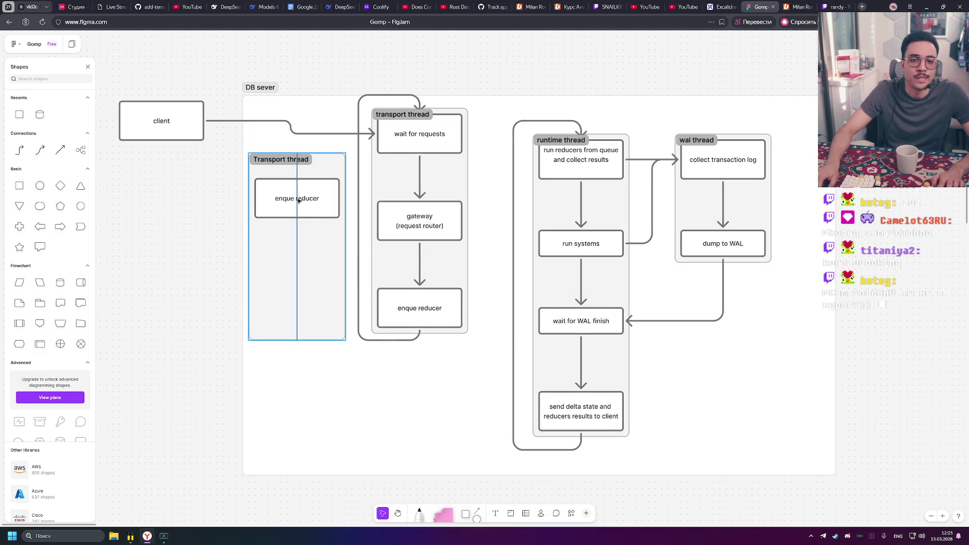
pyautogui.press('Return')
pyautogui.write('collect incomming ')
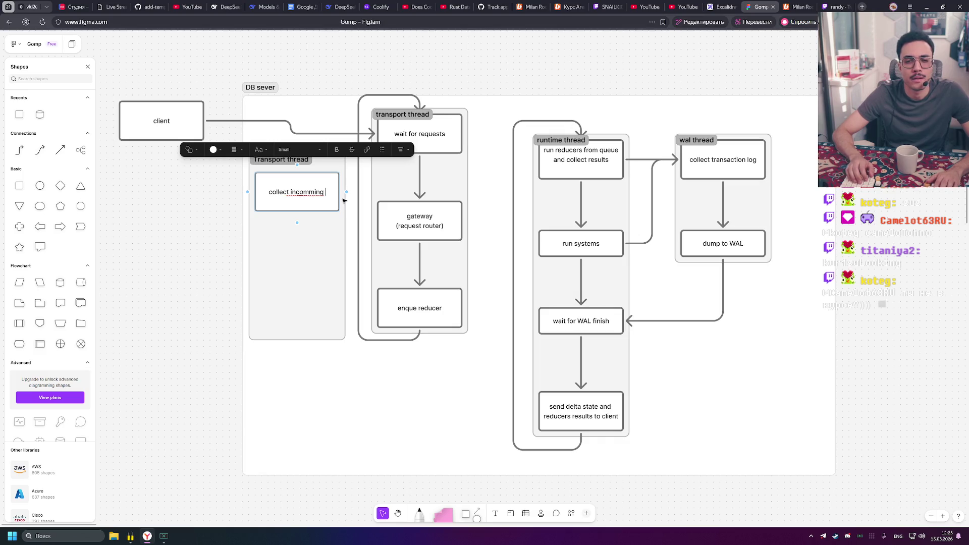
pyautogui.write('msgs')
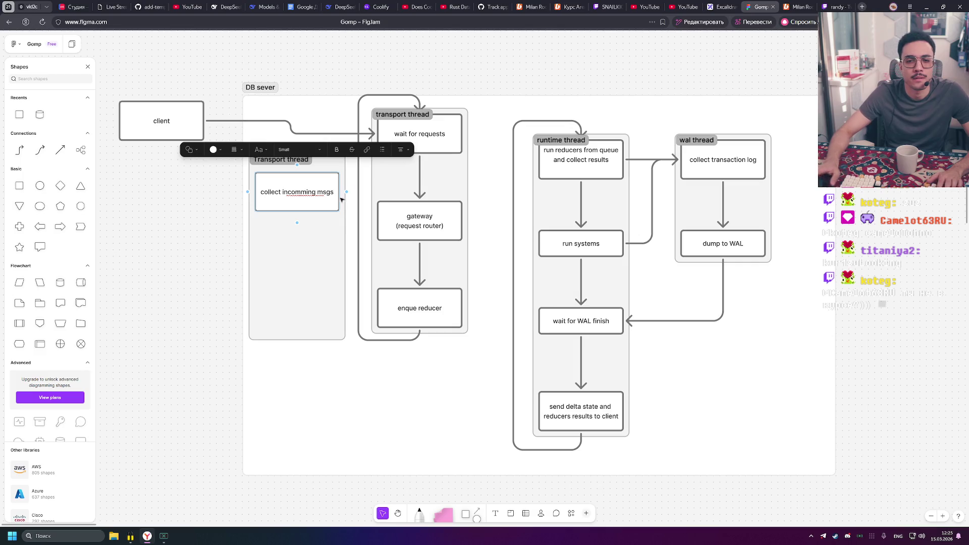
pyautogui.doubleClick(299, 192)
pyautogui.press('BackSpace')
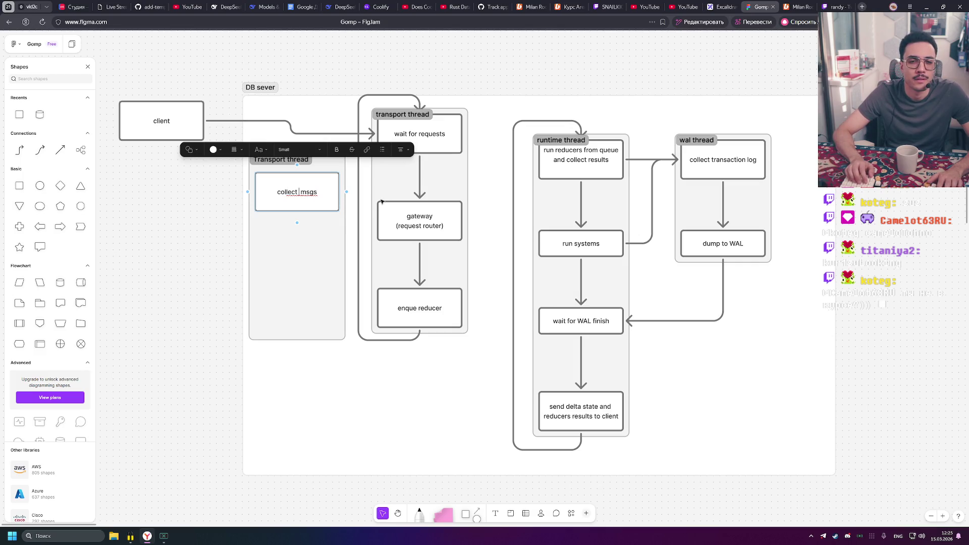
pyautogui.write('input')
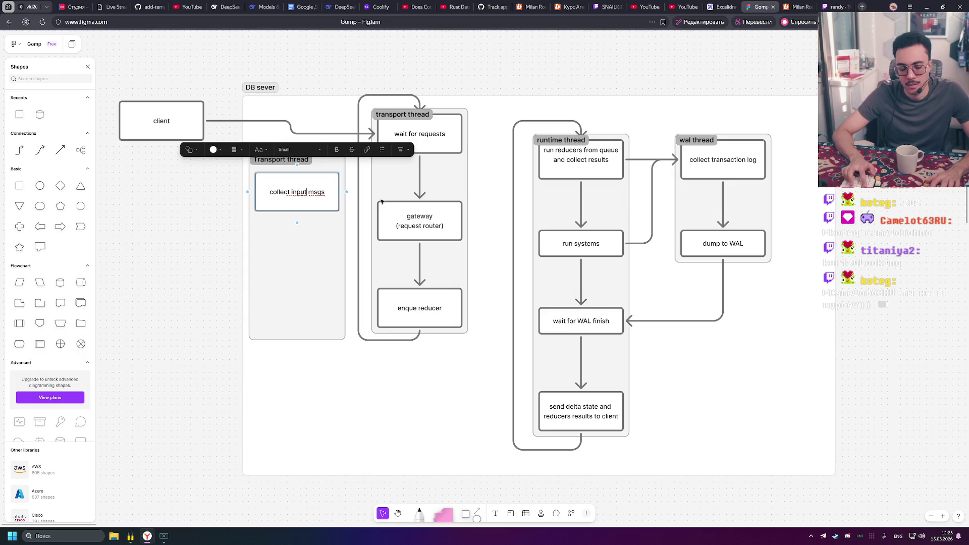
pyautogui.press('Delete')
pyautogui.press('Delete')
pyautogui.press('Delete')
pyautogui.write('me')
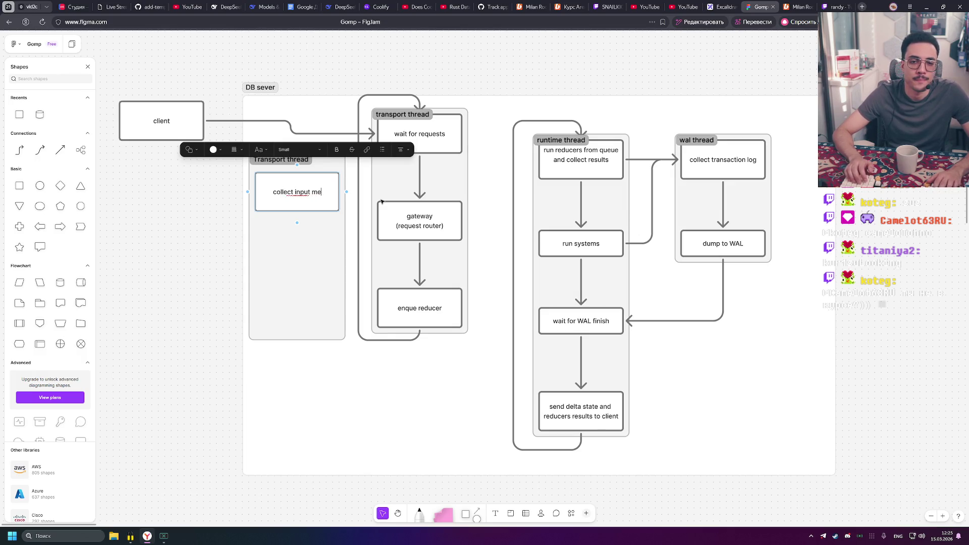
pyautogui.write('ssages')
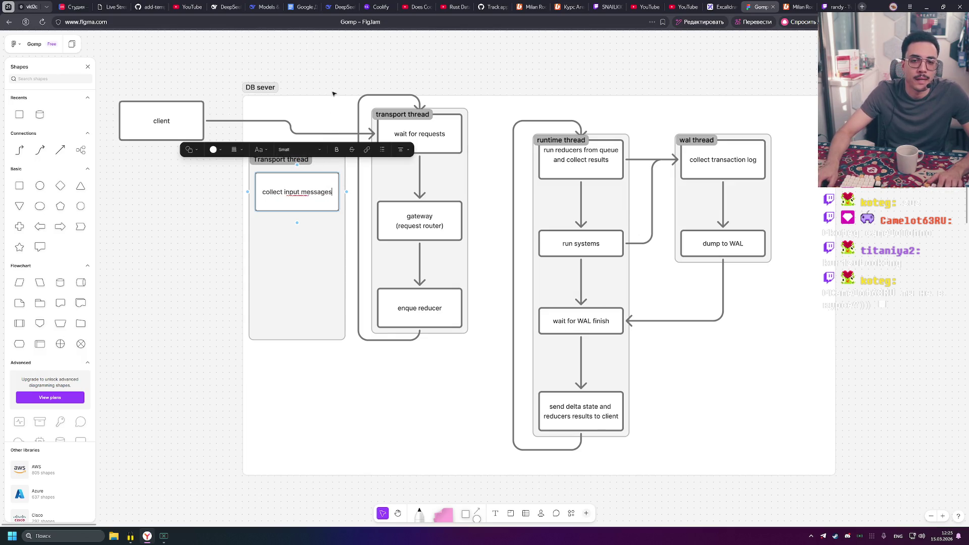
pyautogui.click(339, 104)
pyautogui.keyDown('alt'); pyautogui.moveTo(302, 196); pyautogui.dragTo(300, 298); pyautogui.keyUp('alt')
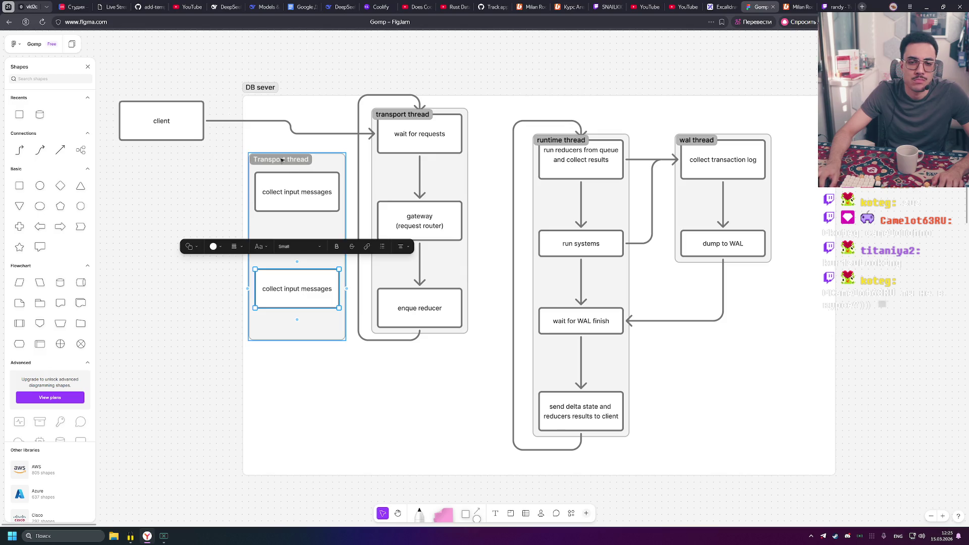
# Reattach the client's outgoing arrow to 'collect input messages' and move the client box lower
pyautogui.moveTo(190, 129); pyautogui.dragTo(190, 142)
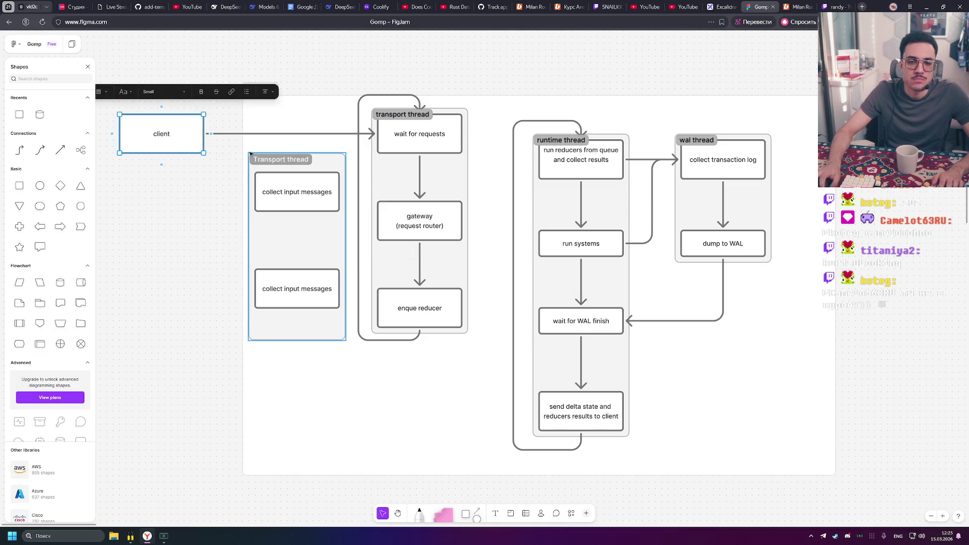
pyautogui.click(363, 143)
pyautogui.moveTo(378, 133); pyautogui.dragTo(254, 192)
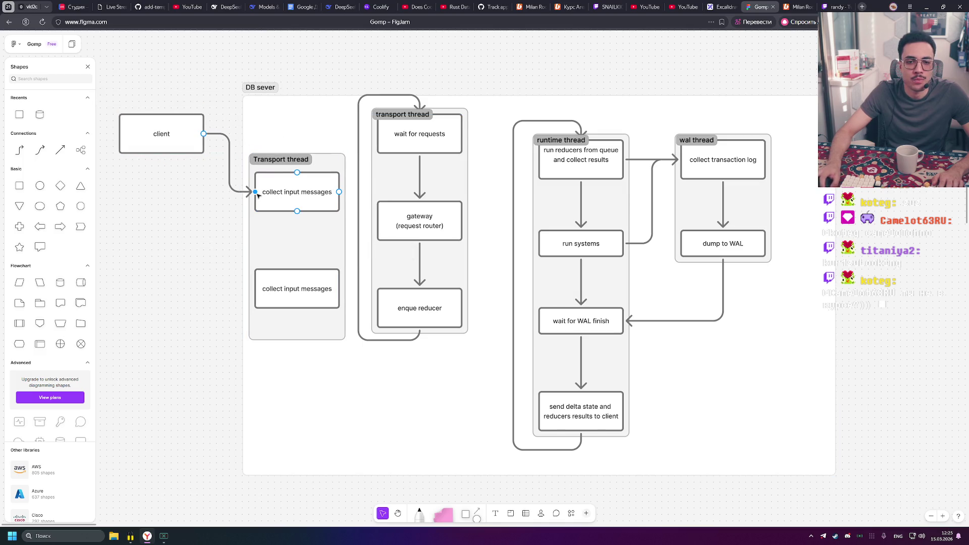
pyautogui.moveTo(177, 135)
pyautogui.mouseDown()
pyautogui.moveTo(177, 252)
pyautogui.moveTo(177, 232)
pyautogui.mouseUp()
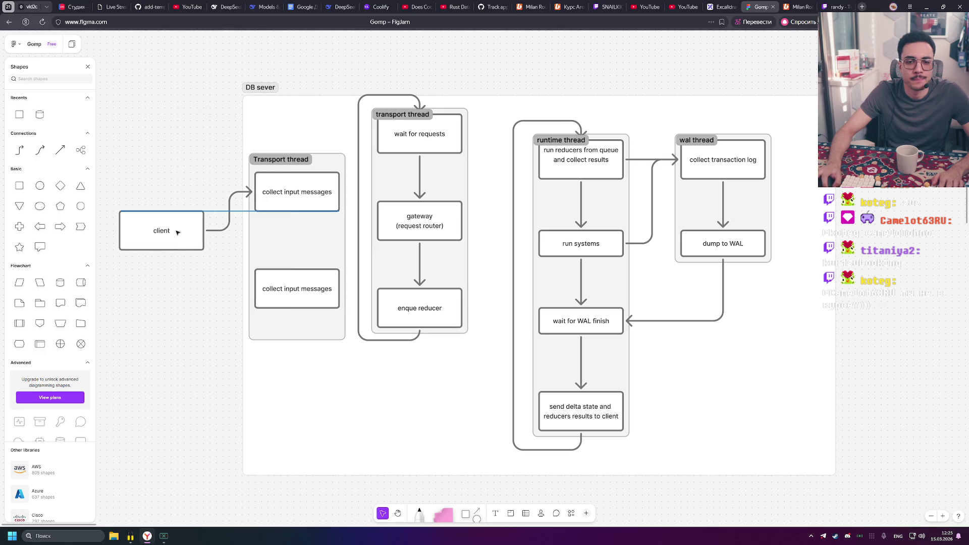
# Relabel the lower copied box as 'send messages from queue'
pyautogui.doubleClick(262, 281)
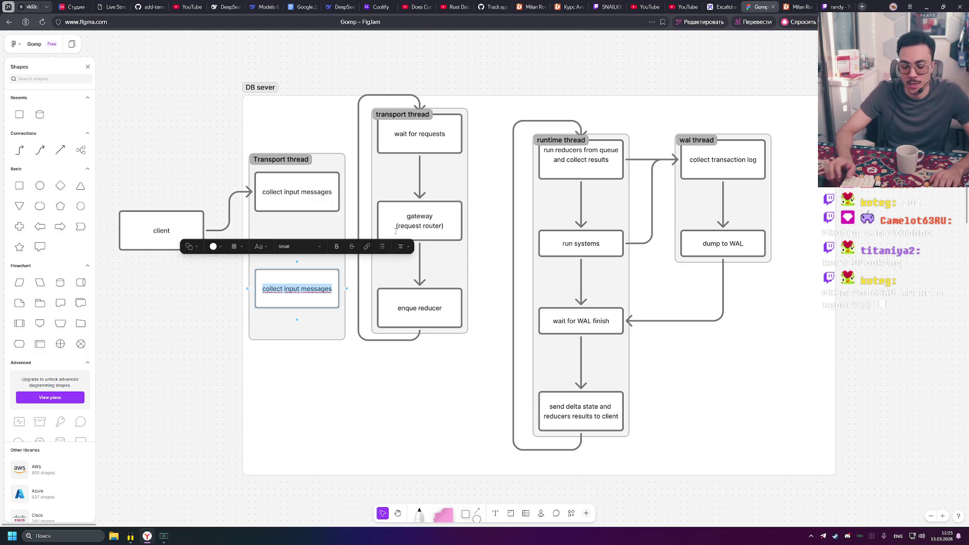
pyautogui.write('Send')
pyautogui.press('BackSpace')
pyautogui.press('BackSpace')
pyautogui.press('BackSpace')
pyautogui.write('send')
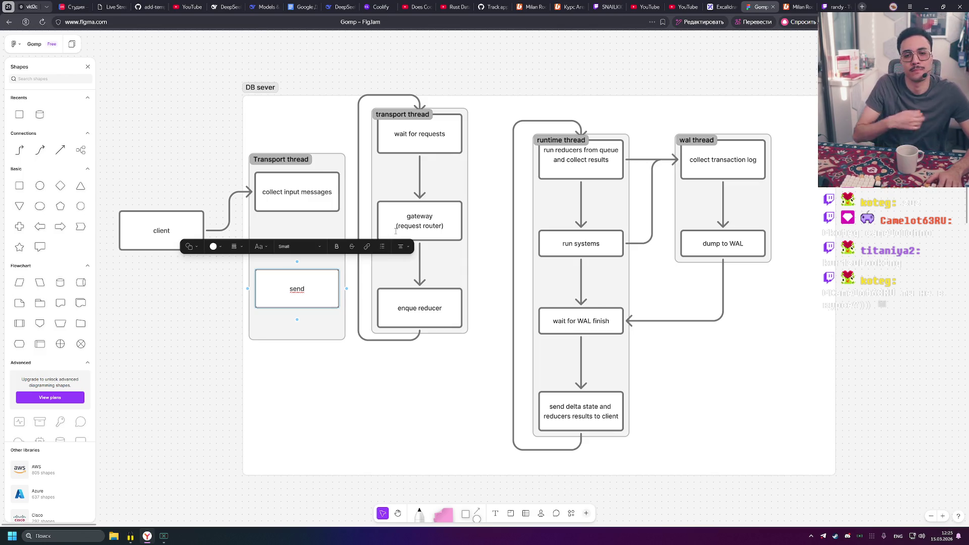
pyautogui.write(' que')
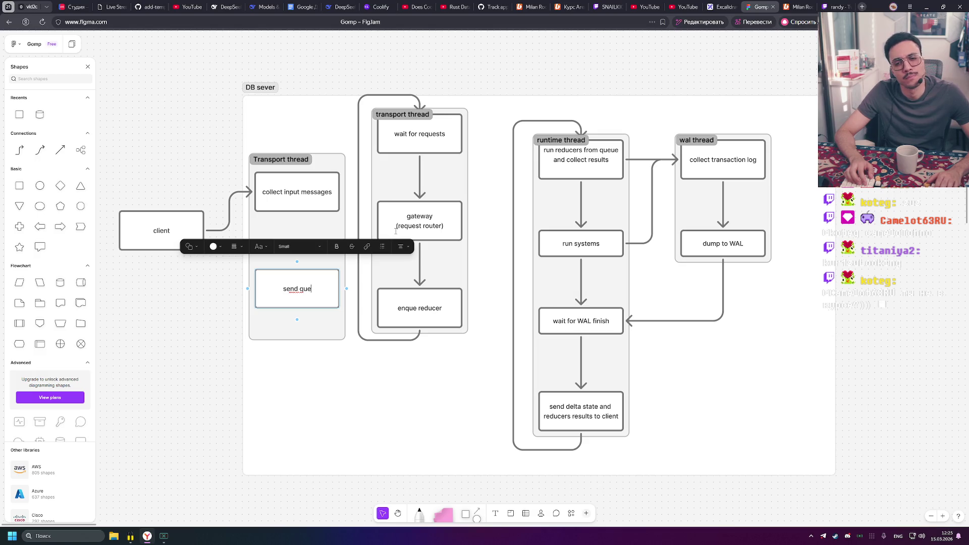
pyautogui.press('BackSpace')
pyautogui.press('BackSpace')
pyautogui.press('BackSpace')
pyautogui.write('messages from queue')
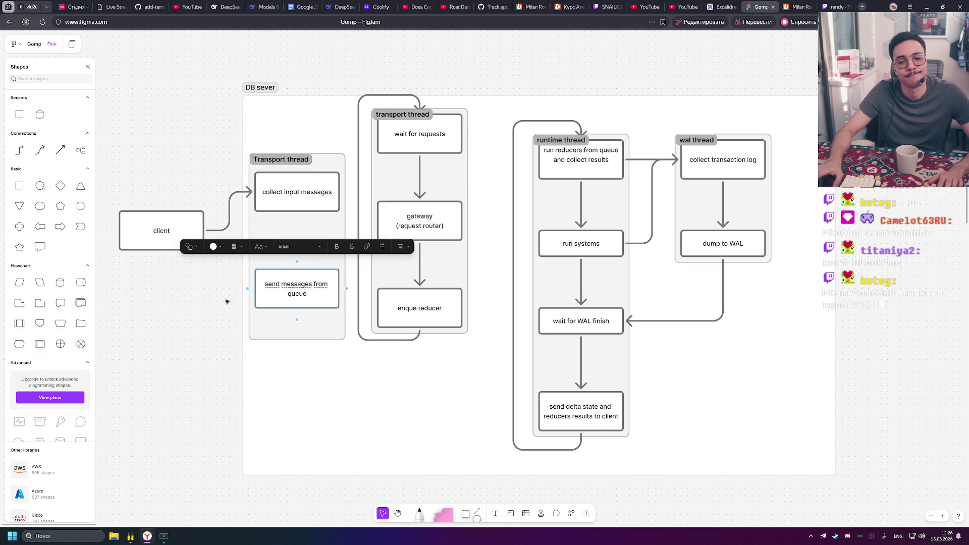
pyautogui.click(227, 301)
# Draw a return arrow from 'send messages from queue' to client's bottom, then line client up with 'collect input messages'
pyautogui.moveTo(161, 230); pyautogui.dragTo(149, 230)
pyautogui.click(303, 297)
pyautogui.moveTo(248, 288)
pyautogui.moveTo(247, 289)
pyautogui.mouseDown()
pyautogui.moveTo(193, 230)
pyautogui.moveTo(171, 252)
pyautogui.moveTo(137, 262)
pyautogui.moveTo(148, 253)
pyautogui.mouseUp()
pyautogui.click(222, 267)
pyautogui.click(150, 218)
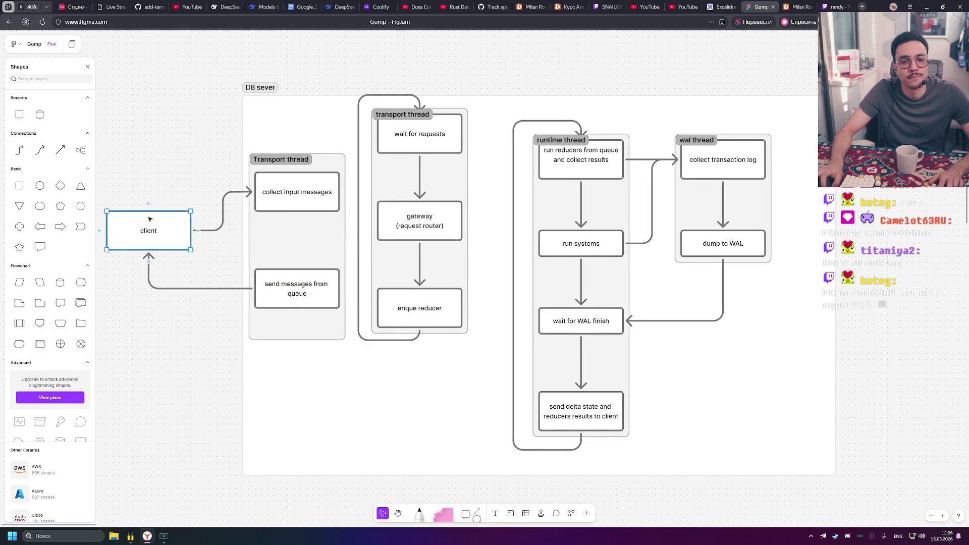
pyautogui.moveTo(150, 219); pyautogui.dragTo(149, 180)
pyautogui.click(318, 154)
pyautogui.hscroll(-2, 353, 151)
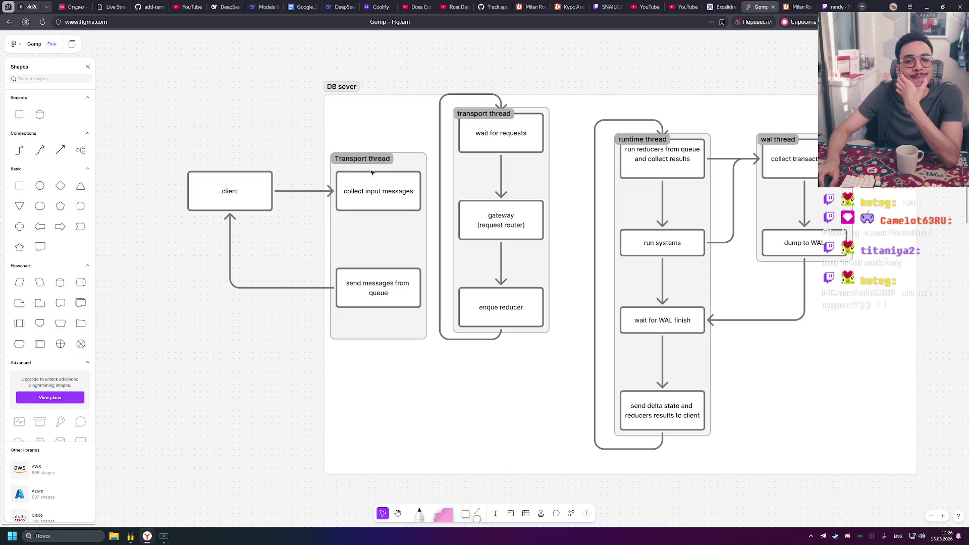
pyautogui.click(379, 200)
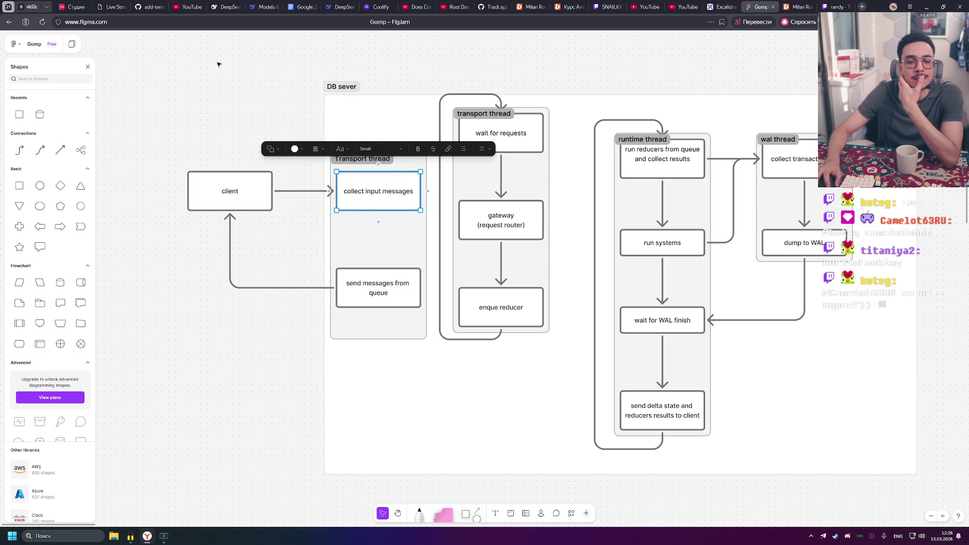
pyautogui.click(239, 71)
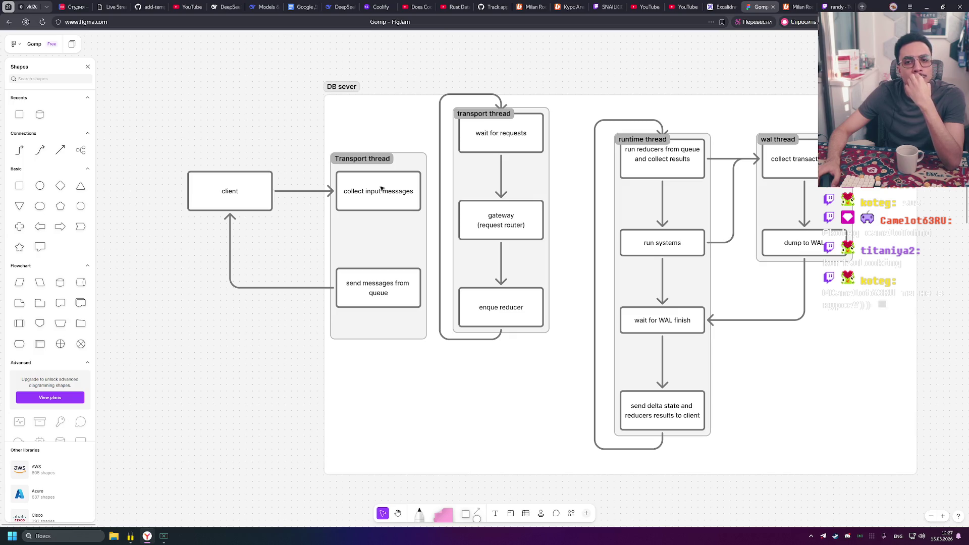
pyautogui.click(372, 158)
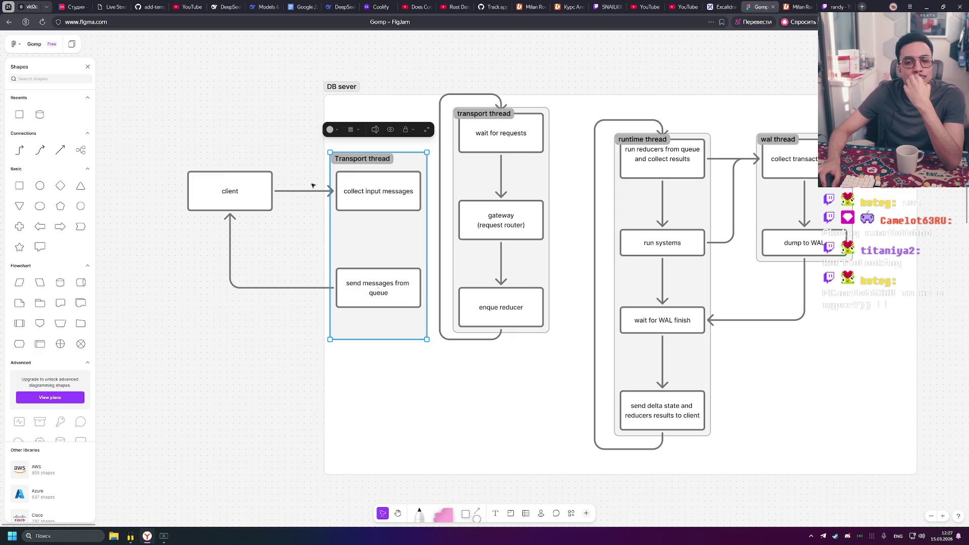
pyautogui.click(207, 163)
pyautogui.moveTo(307, 150); pyautogui.dragTo(431, 364)
pyautogui.click(312, 150)
pyautogui.moveTo(313, 151)
pyautogui.mouseDown()
pyautogui.moveTo(437, 356)
pyautogui.moveTo(304, 116)
pyautogui.moveTo(320, 147)
pyautogui.moveTo(325, 139)
pyautogui.mouseUp()
pyautogui.click(291, 125)
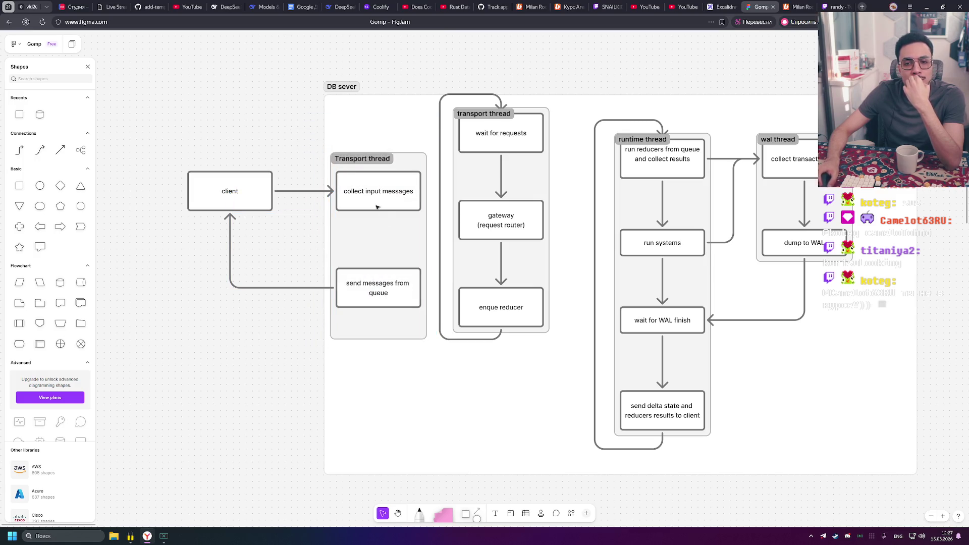
pyautogui.click(357, 161)
pyautogui.press('Escape')
pyautogui.click(357, 161)
pyautogui.click(274, 107)
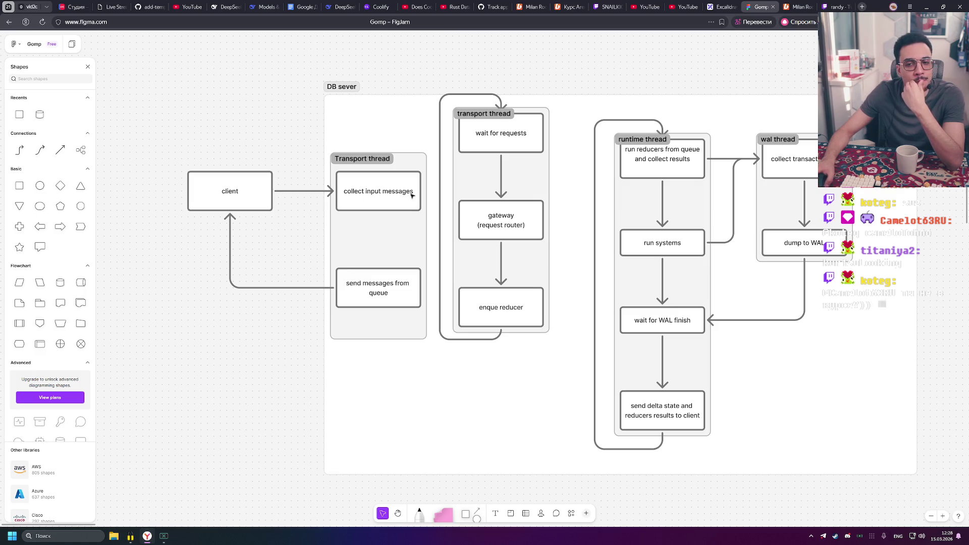
pyautogui.click(490, 115)
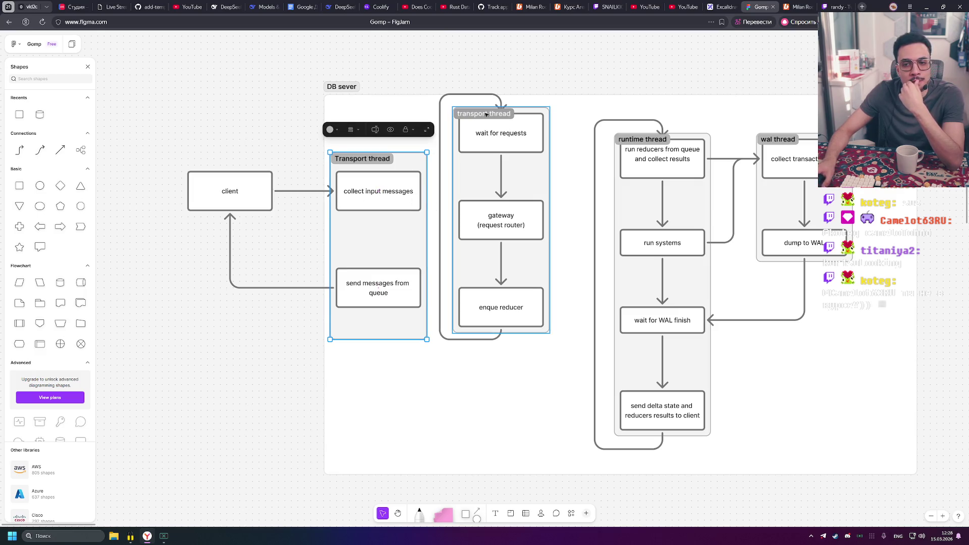
# Move the old transport thread group below and paste a copy of its gateway box
pyautogui.moveTo(491, 115)
pyautogui.mouseDown()
pyautogui.moveTo(473, 361)
pyautogui.moveTo(511, 361)
pyautogui.mouseUp()
pyautogui.click(514, 458)
pyautogui.moveTo(514, 458)
pyautogui.mouseDown()
pyautogui.moveTo(525, 256)
pyautogui.moveTo(487, 247)
pyautogui.mouseUp()
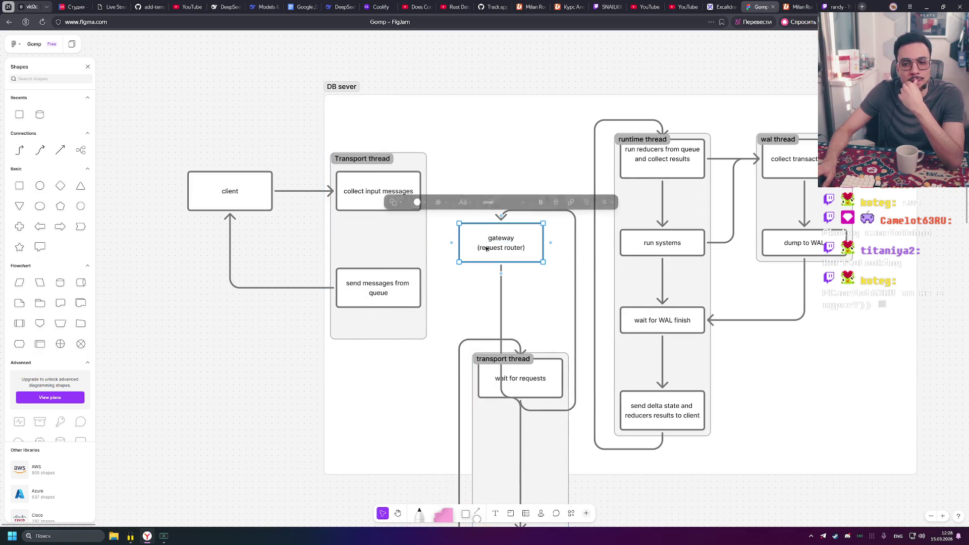
pyautogui.hotkey('ctrl', 'z')
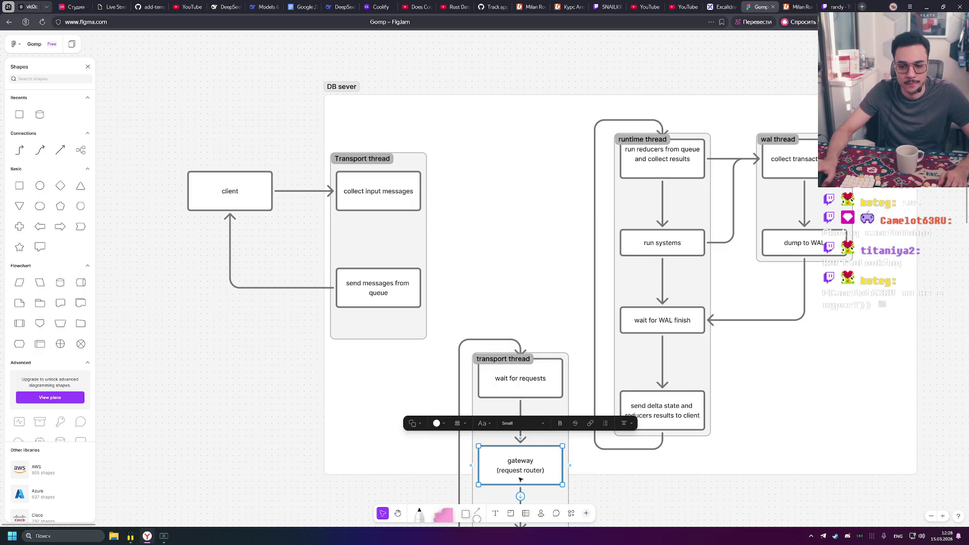
pyautogui.press('Escape')
pyautogui.hotkey('ctrl', 'v')
pyautogui.click(406, 200)
# Connect 'collect input messages' to the gateway copy and level the two boxes
pyautogui.click(432, 222)
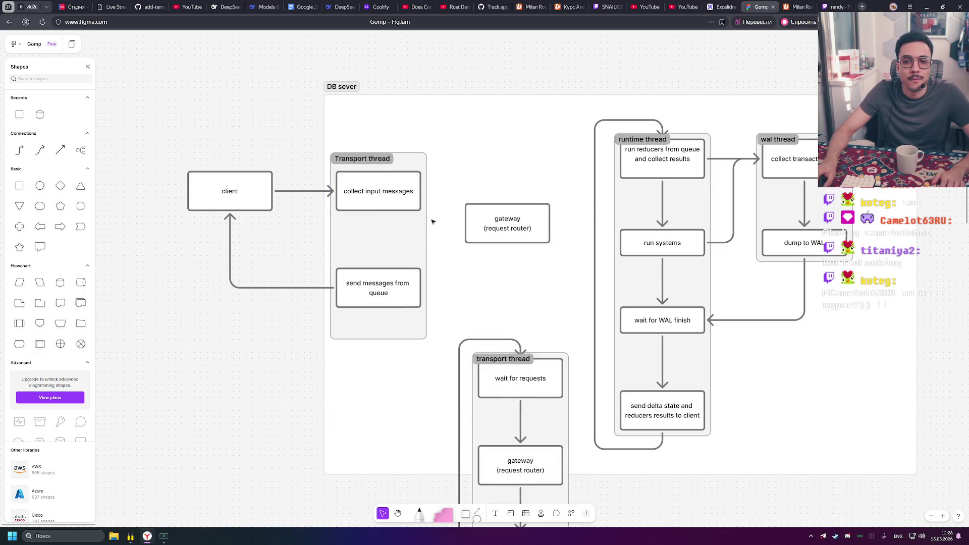
pyautogui.click(399, 204)
pyautogui.moveTo(428, 190); pyautogui.dragTo(467, 222)
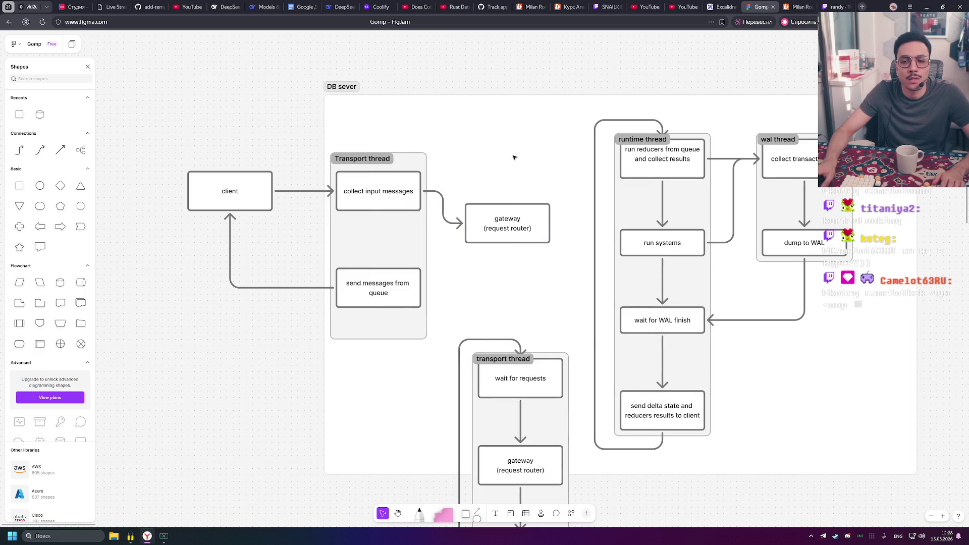
pyautogui.moveTo(498, 230)
pyautogui.mouseDown()
pyautogui.moveTo(505, 184)
pyautogui.moveTo(499, 197)
pyautogui.mouseUp()
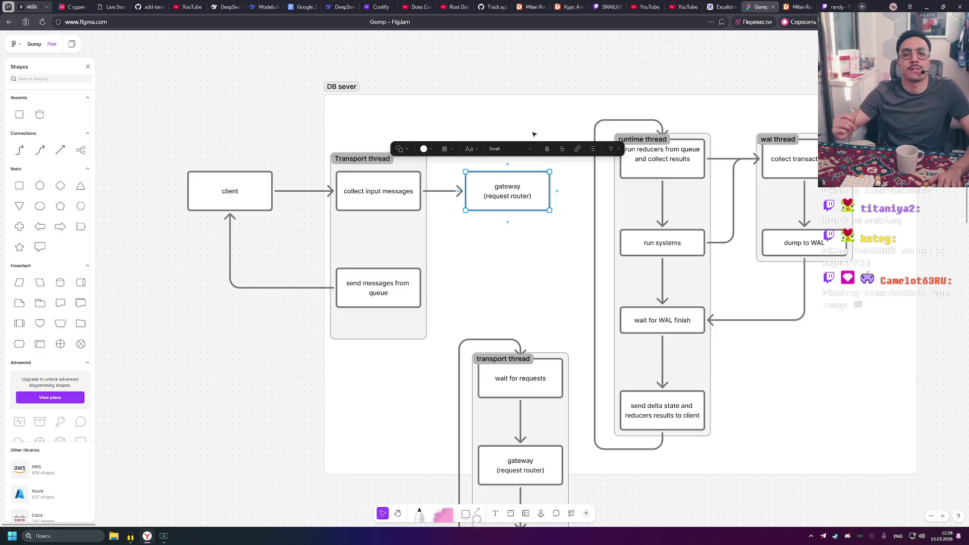
# Widen the Transport thread section so it encloses the gateway box
pyautogui.click(427, 225)
pyautogui.moveTo(429, 225); pyautogui.dragTo(563, 225)
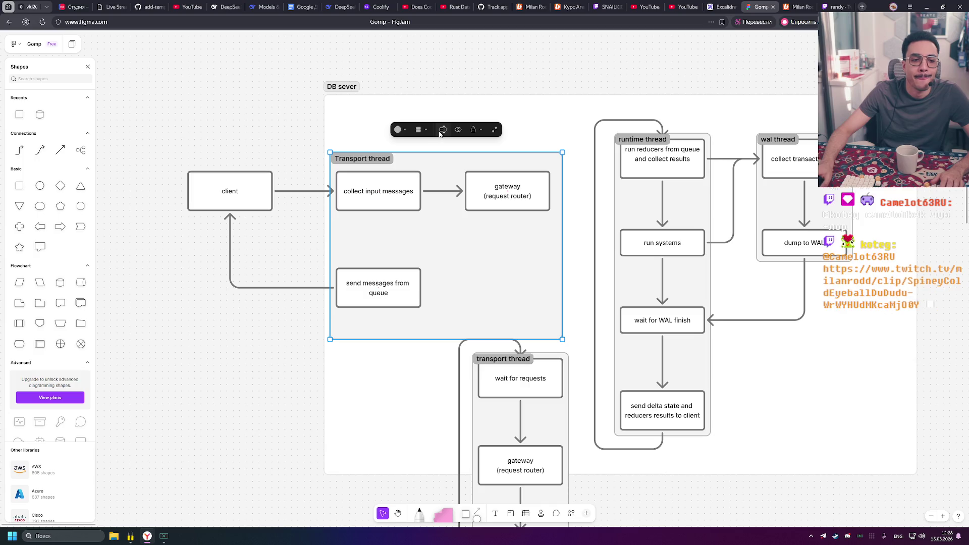
pyautogui.click(535, 202)
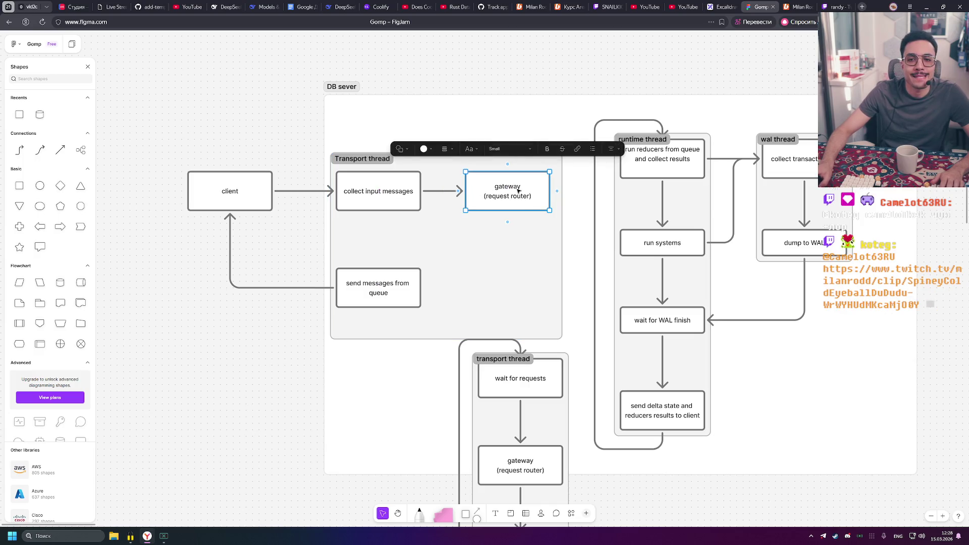
pyautogui.click(566, 216)
pyautogui.click(562, 221)
pyautogui.moveTo(562, 222); pyautogui.dragTo(552, 223)
pyautogui.click(508, 56)
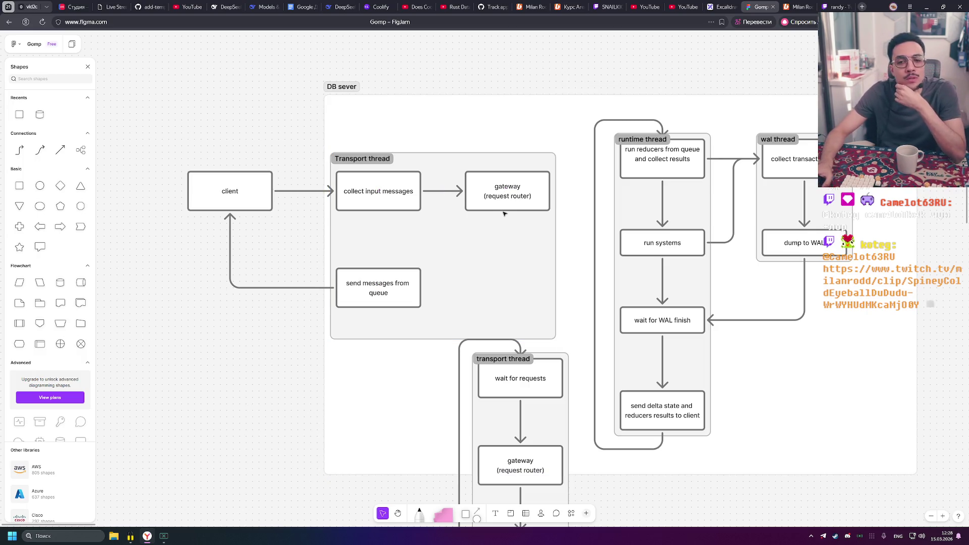
# Shift the Transport thread section up and right, and widen the DB sever section leftward
pyautogui.click(537, 198)
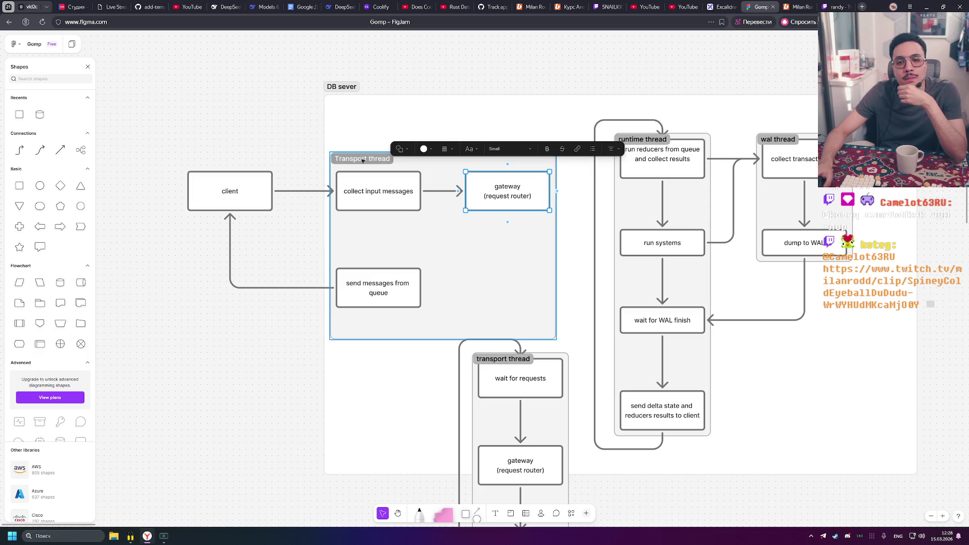
pyautogui.moveTo(351, 156); pyautogui.dragTo(364, 137)
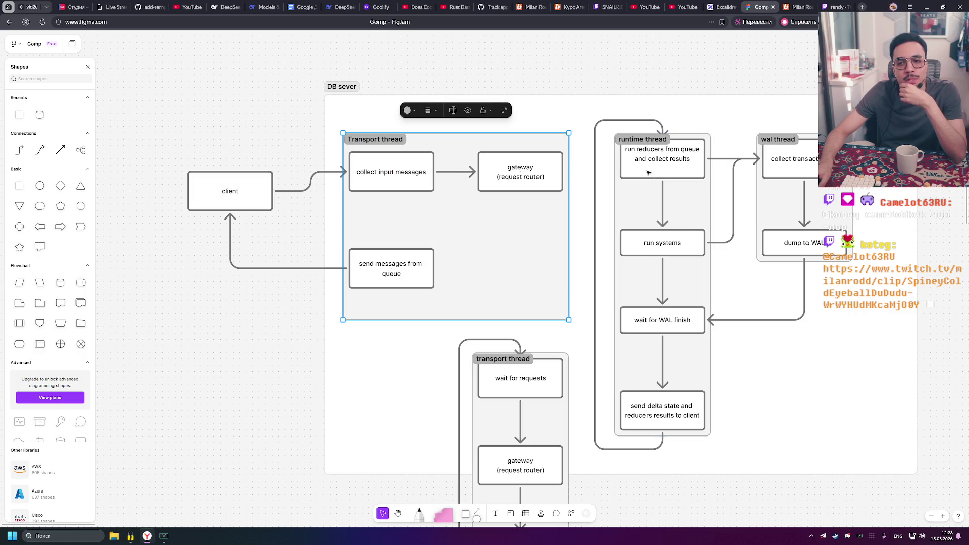
pyautogui.moveTo(542, 174); pyautogui.dragTo(540, 175)
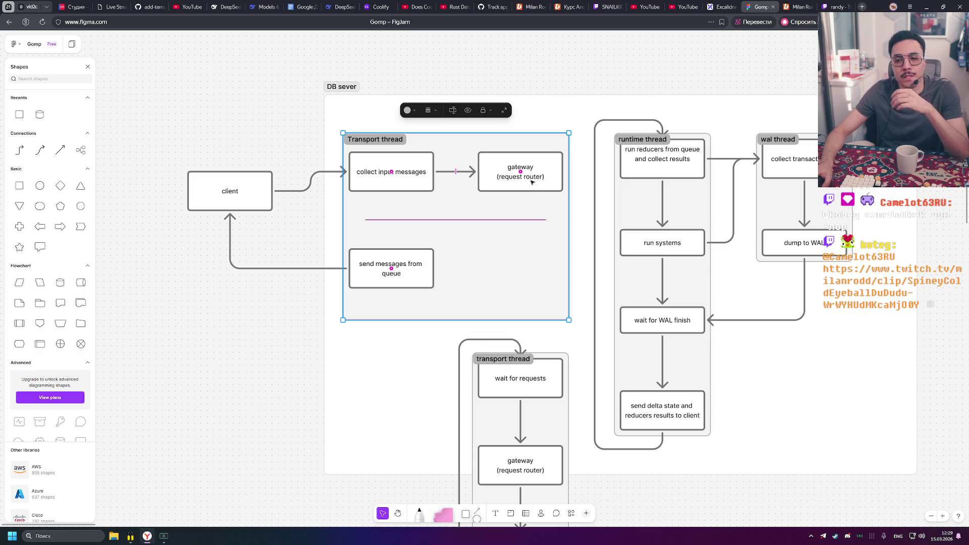
pyautogui.click(341, 96)
pyautogui.moveTo(324, 109); pyautogui.dragTo(130, 116)
pyautogui.scroll(-3, 165, 117)
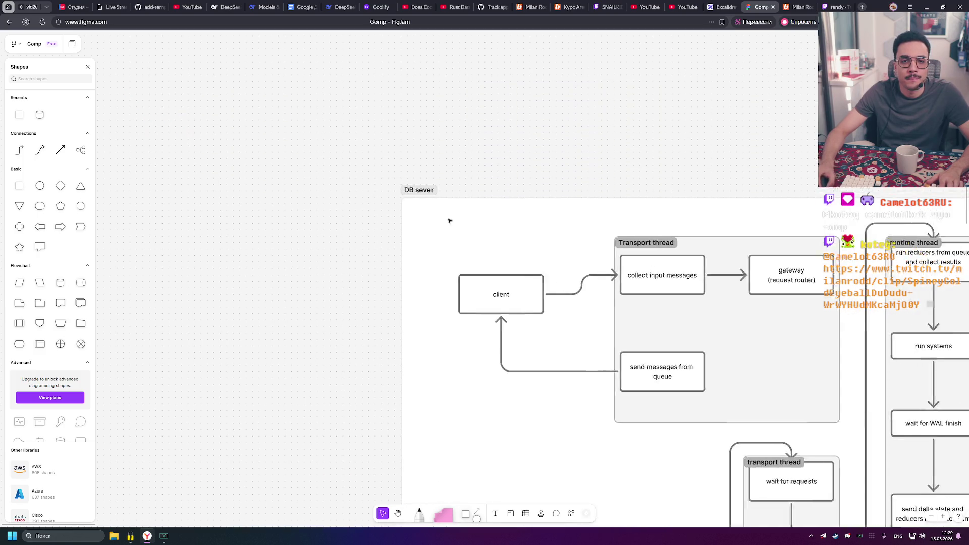
# Lock only the DB sever section's background
pyautogui.scroll(3, 175, 97)
pyautogui.click(154, 75)
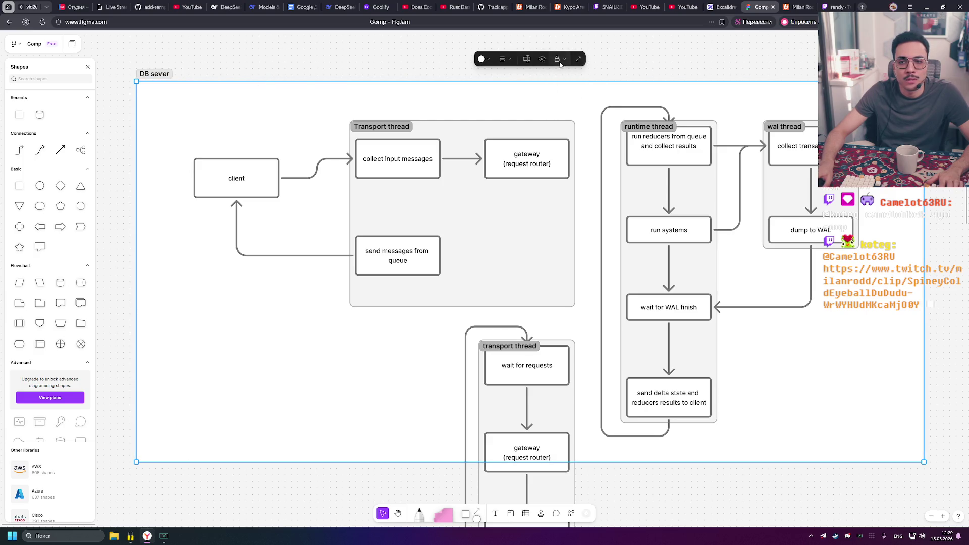
pyautogui.scroll(-3, 249, 93)
pyautogui.scroll(3, 329, 108)
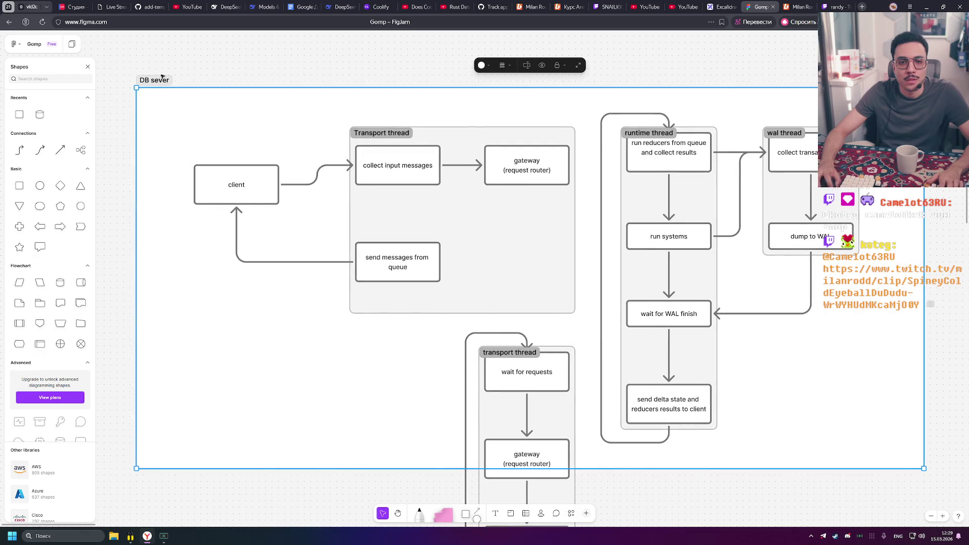
pyautogui.click(565, 67)
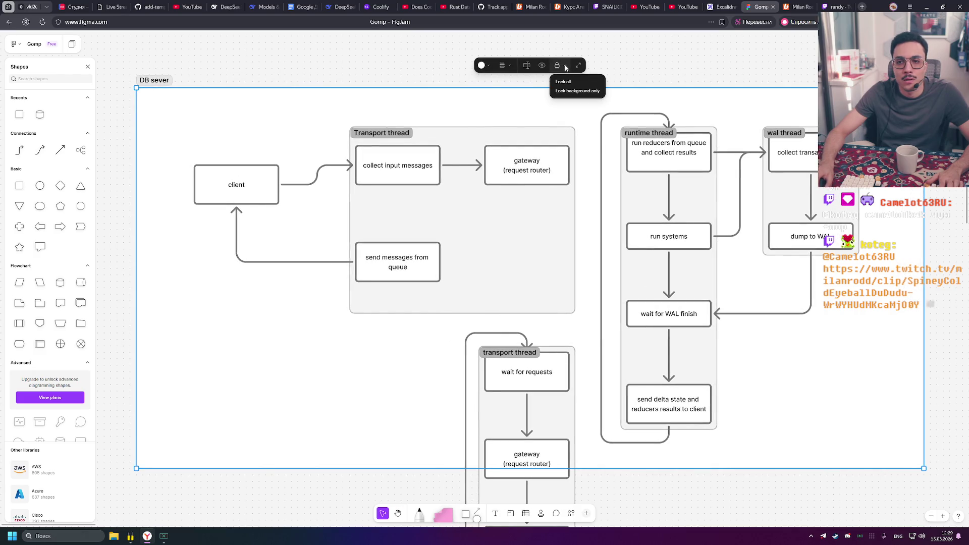
pyautogui.click(577, 91)
# Shift the client box and Transport thread section together to the left
pyautogui.click(359, 157)
pyautogui.click(276, 118)
pyautogui.moveTo(178, 97)
pyautogui.mouseDown()
pyautogui.moveTo(630, 326)
pyautogui.moveTo(584, 322)
pyautogui.mouseUp()
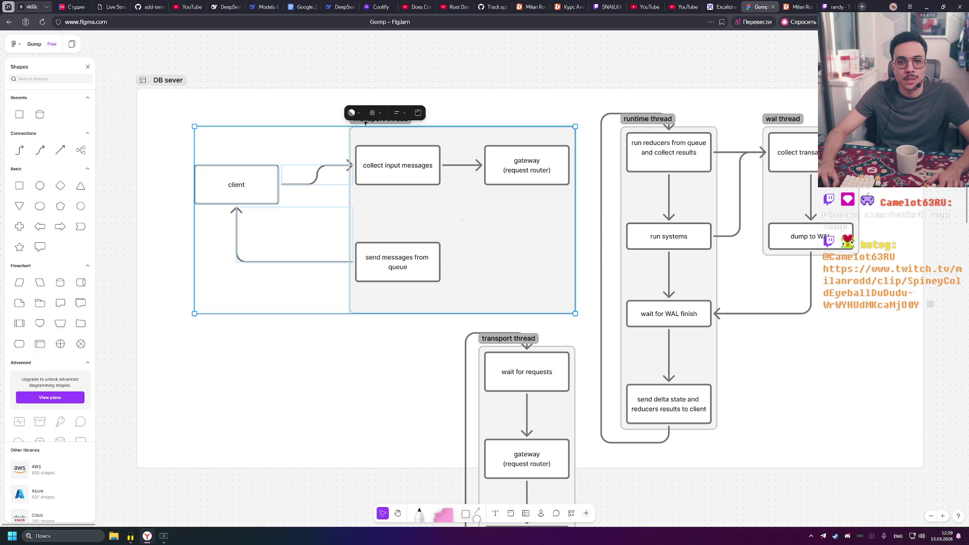
pyautogui.moveTo(363, 124)
pyautogui.mouseDown()
pyautogui.moveTo(308, 124)
pyautogui.moveTo(318, 123)
pyautogui.mouseUp()
pyautogui.press('Escape')
# Widen the Transport thread section rightward and align gateway level with 'collect input messages'
pyautogui.click(431, 140)
pyautogui.moveTo(529, 143); pyautogui.dragTo(594, 144)
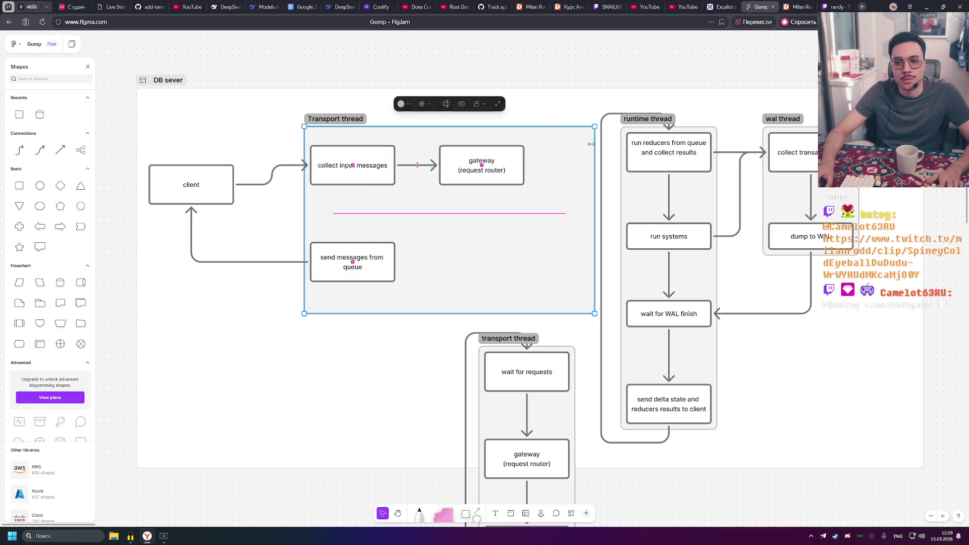
pyautogui.click(469, 175)
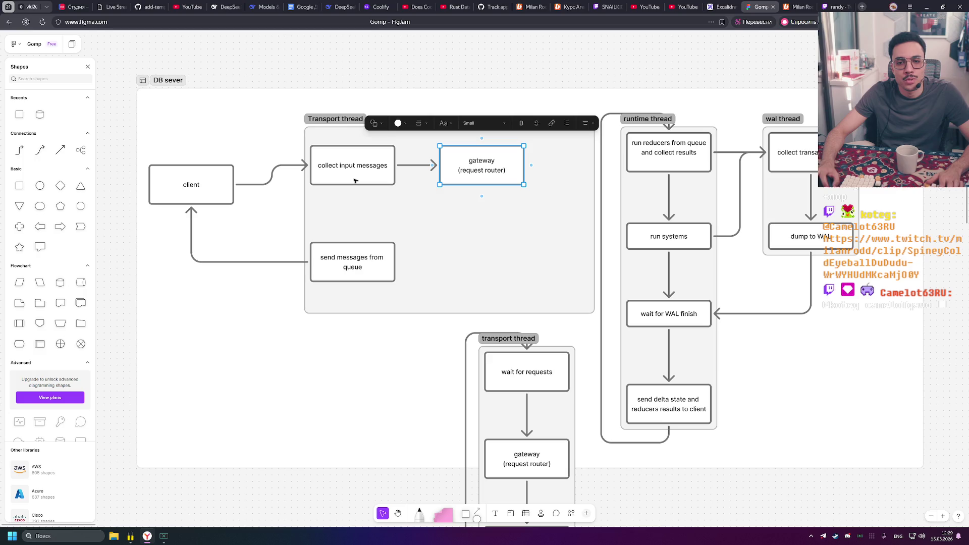
pyautogui.moveTo(360, 179); pyautogui.dragTo(360, 166)
pyautogui.moveTo(482, 174)
pyautogui.mouseDown()
pyautogui.moveTo(539, 161)
pyautogui.moveTo(514, 158)
pyautogui.mouseUp()
# Add a connected box below gateway (request router) labelled 'enqueue reducer'
pyautogui.click(651, 237)
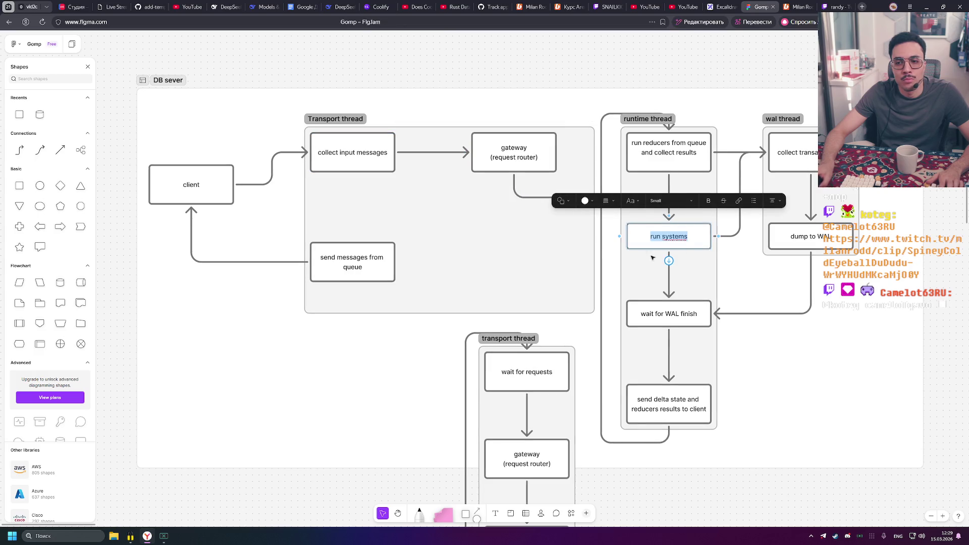
pyautogui.hotkey('ctrl', 'z')
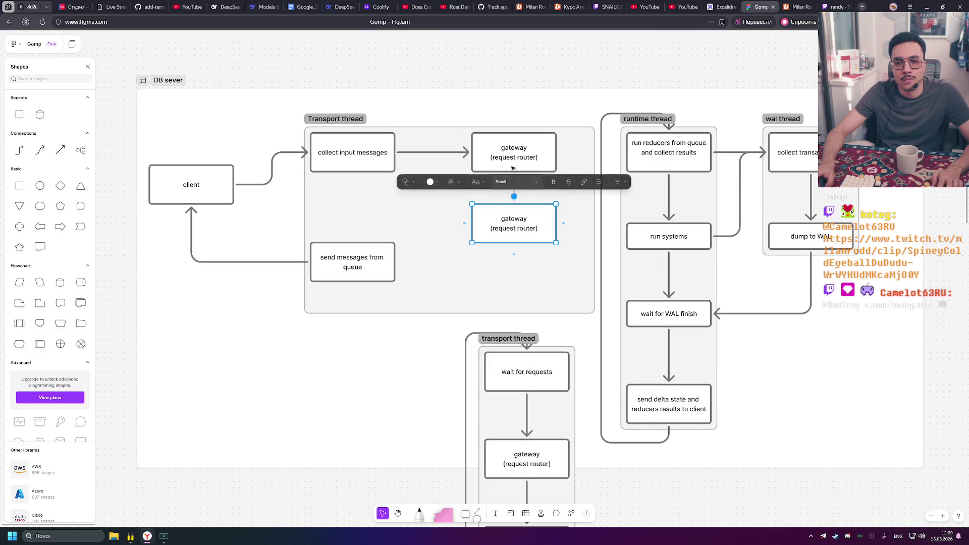
pyautogui.click(512, 181)
pyautogui.doubleClick(552, 231)
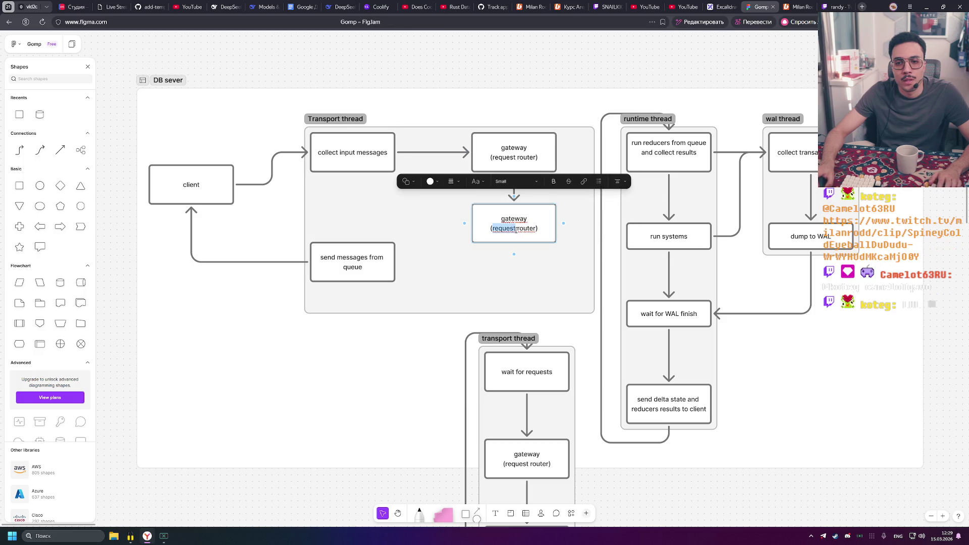
pyautogui.write('en')
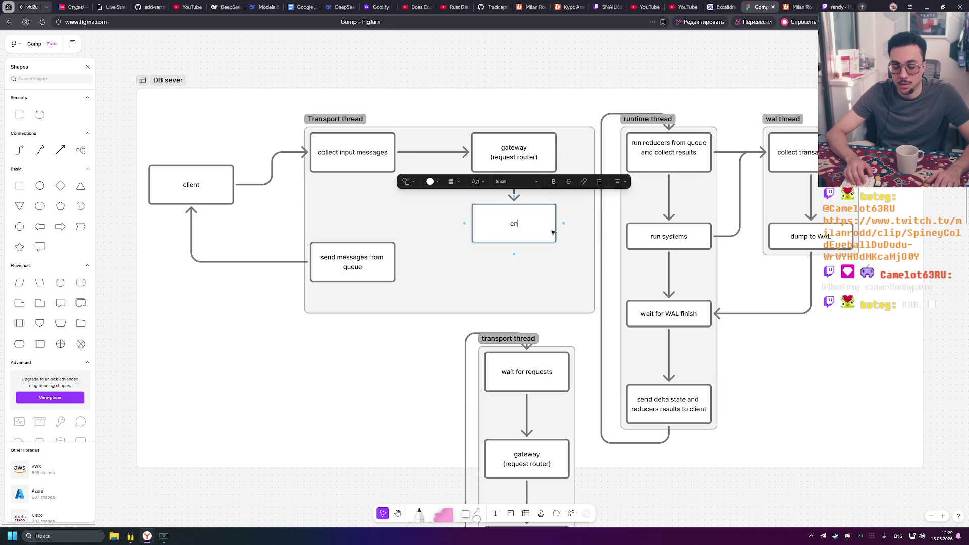
pyautogui.write('que')
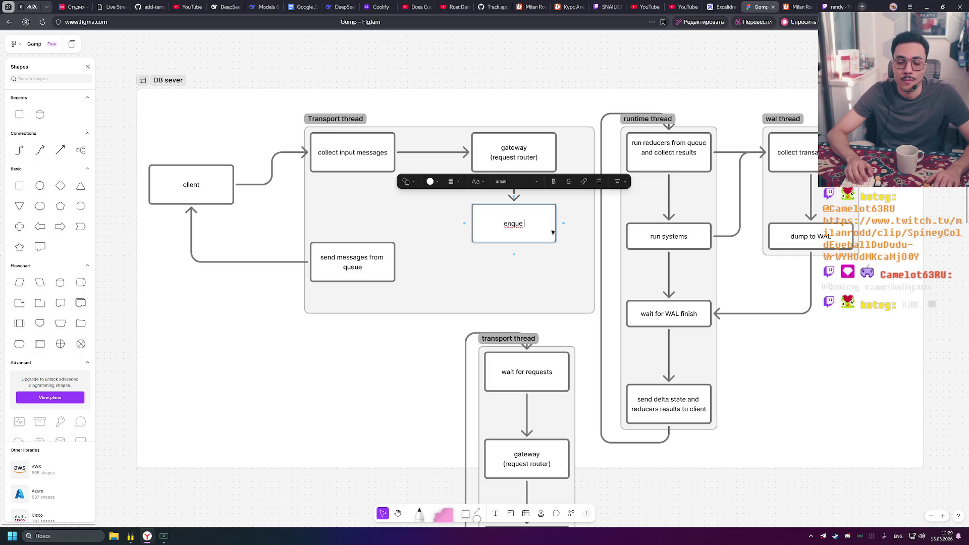
pyautogui.press('BackSpace')
pyautogui.write('eue')
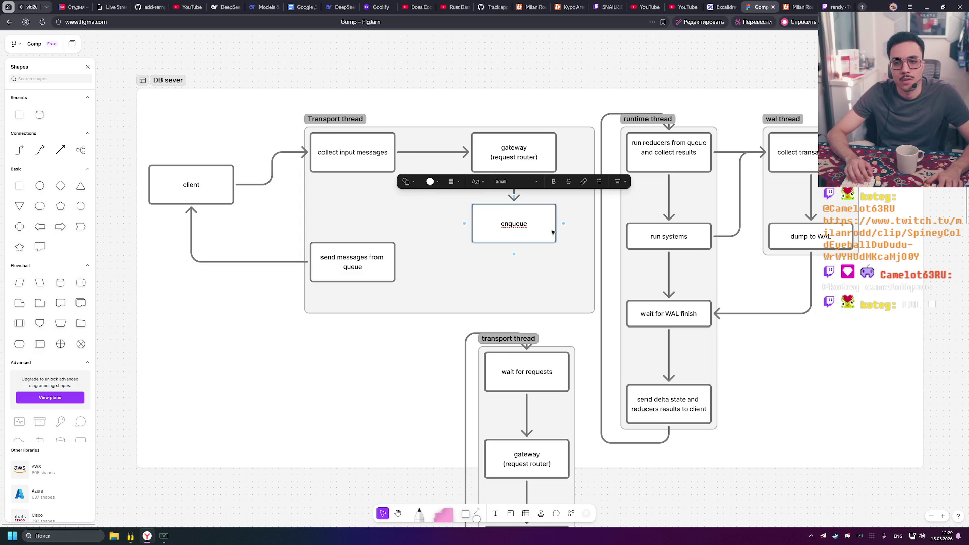
pyautogui.write(' reducer')
pyautogui.click(497, 109)
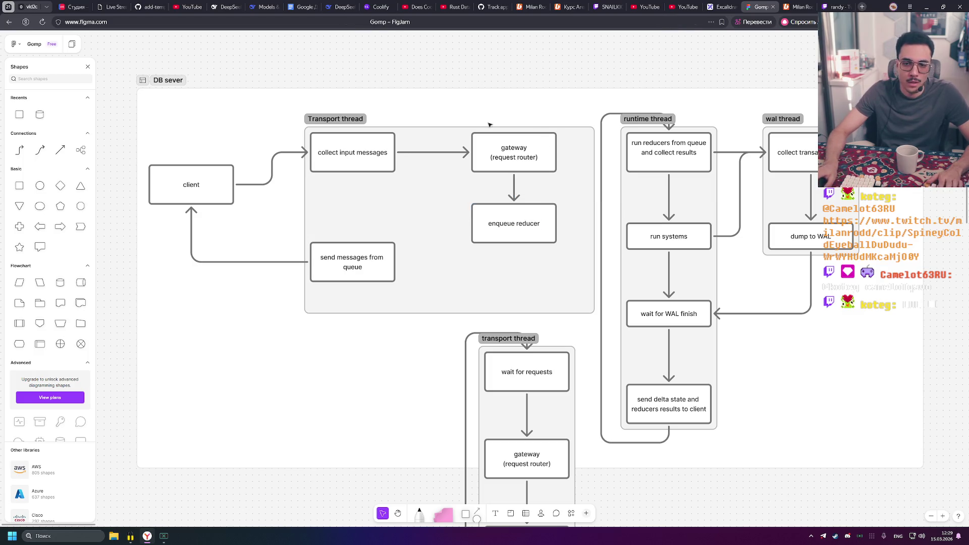
pyautogui.click(570, 173)
# Shift gateway and enqueue reducer left and pull the Transport thread section's right edge in snugly
pyautogui.moveTo(593, 158)
pyautogui.mouseDown()
pyautogui.moveTo(562, 159)
pyautogui.moveTo(571, 159)
pyautogui.mouseUp()
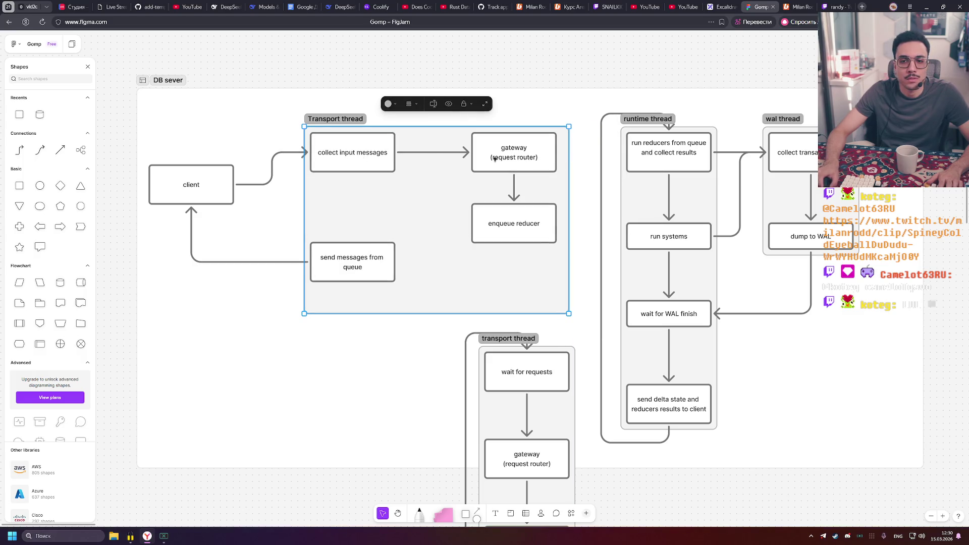
pyautogui.moveTo(494, 159); pyautogui.dragTo(475, 159)
pyautogui.moveTo(518, 216); pyautogui.dragTo(498, 216)
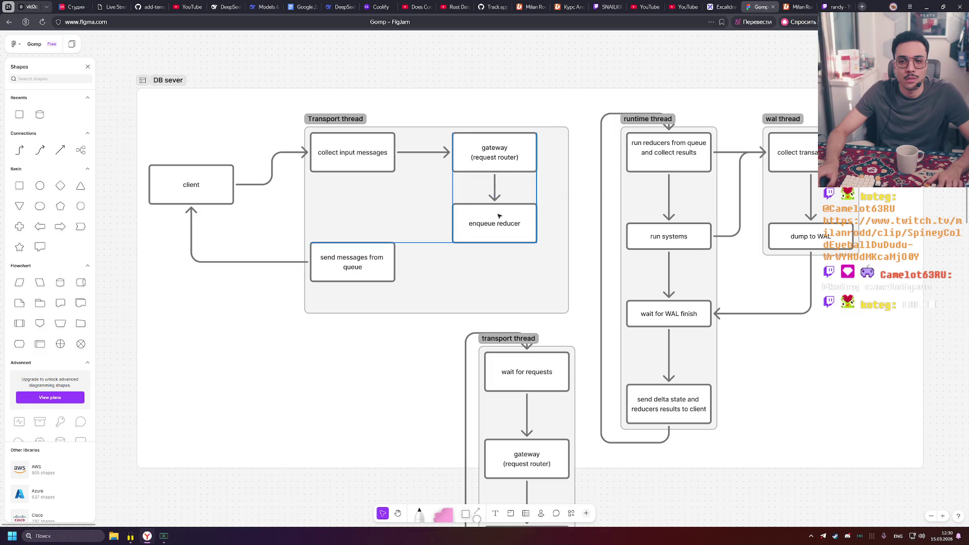
pyautogui.click(498, 95)
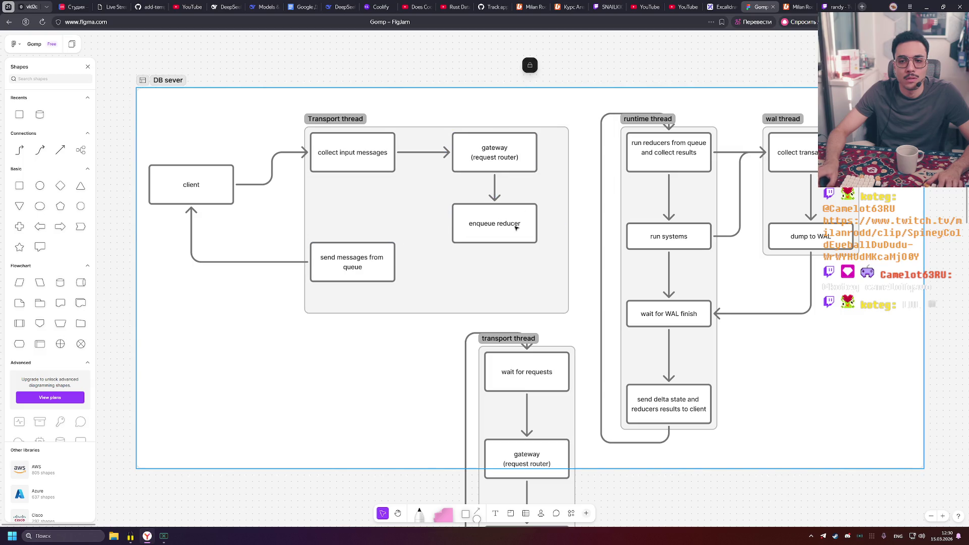
pyautogui.click(567, 204)
pyautogui.moveTo(567, 204); pyautogui.dragTo(542, 204)
pyautogui.click(551, 65)
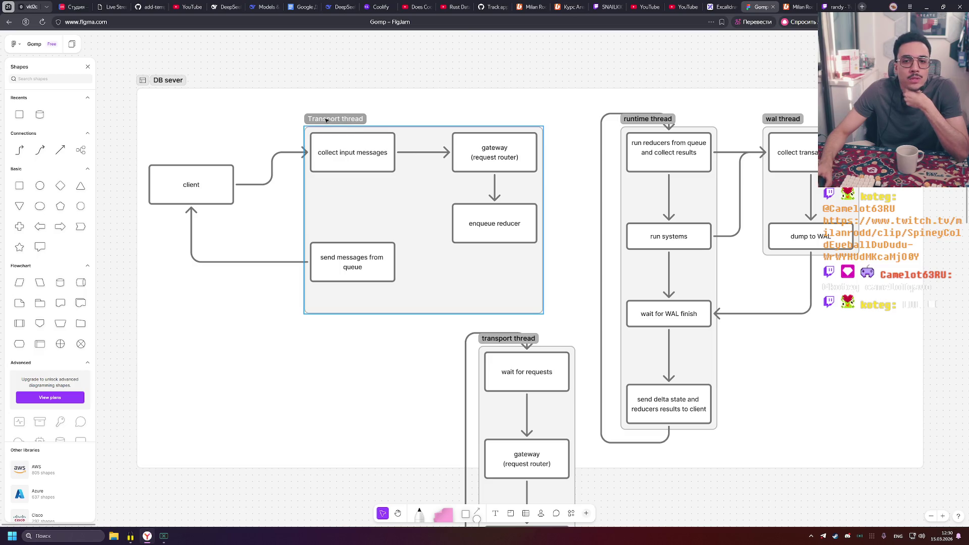
pyautogui.moveTo(328, 121); pyautogui.dragTo(331, 121)
pyautogui.click(572, 73)
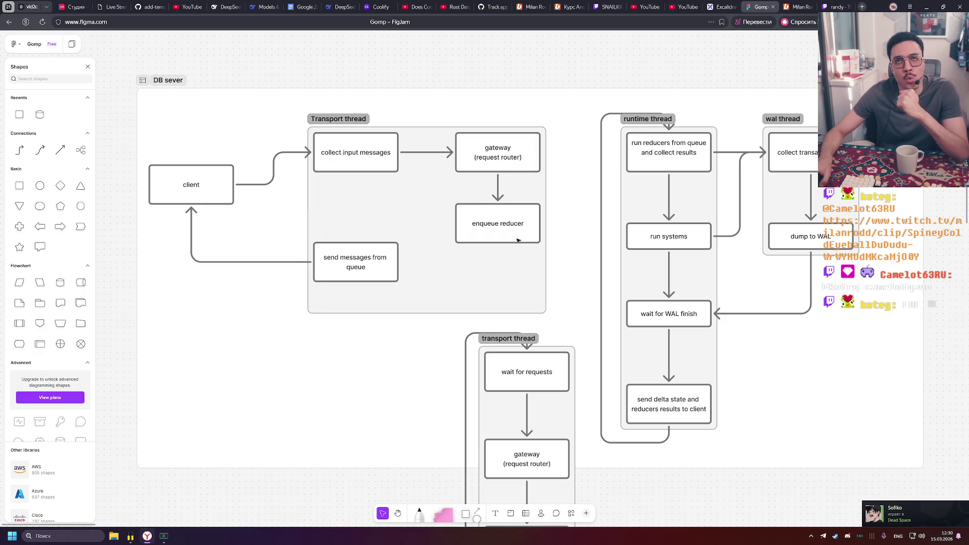
pyautogui.click(517, 240)
pyautogui.click(566, 233)
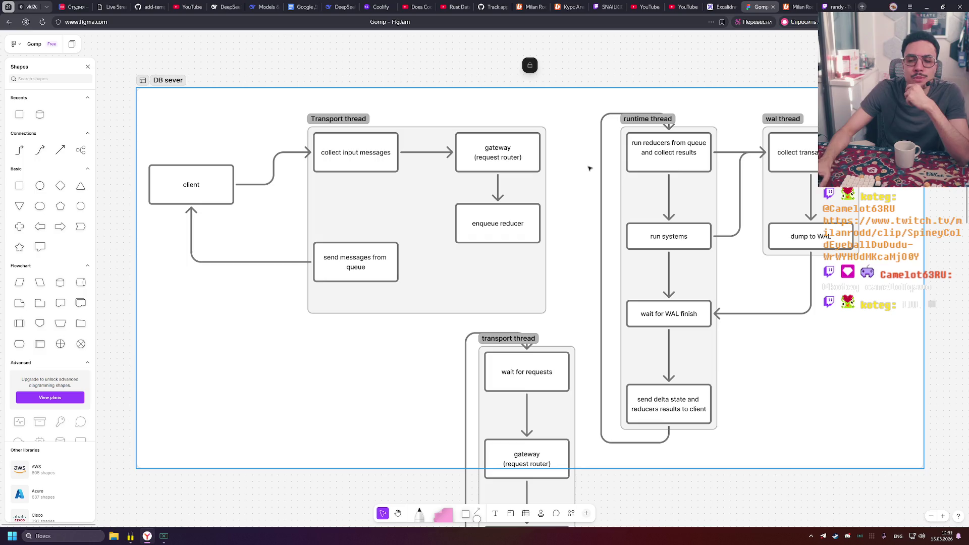
pyautogui.click(529, 77)
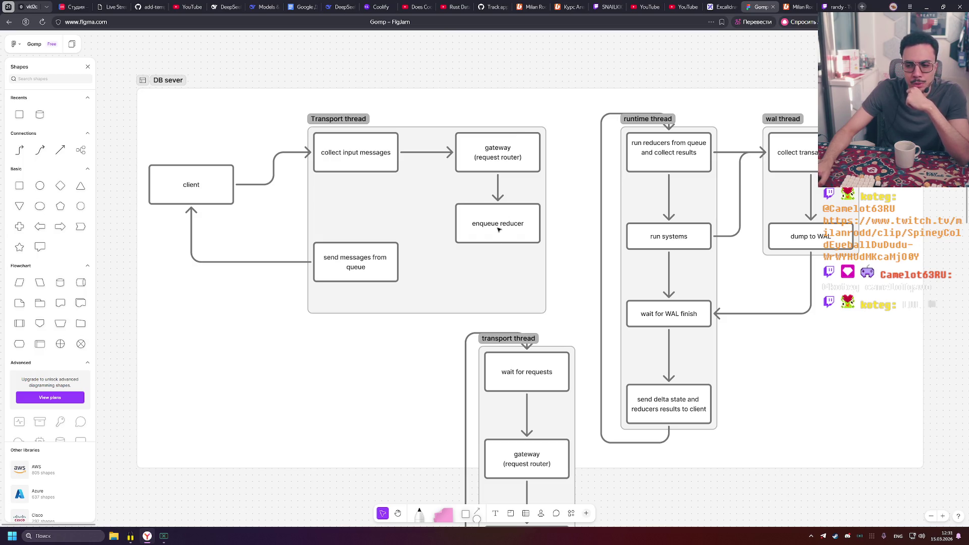
pyautogui.click(520, 228)
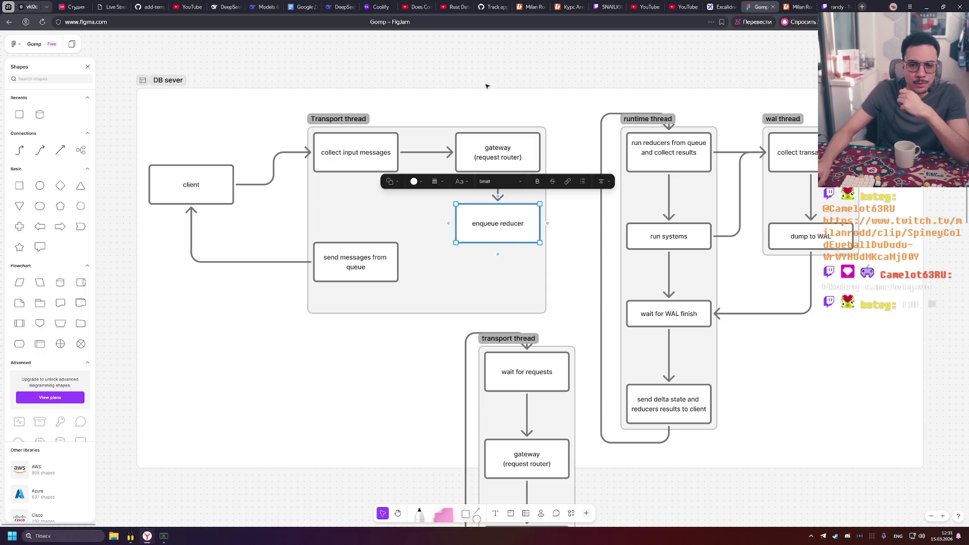
pyautogui.moveTo(215, 181)
pyautogui.mouseDown()
pyautogui.moveTo(215, 154)
pyautogui.moveTo(198, 158)
pyautogui.mouseUp()
# Align the client box level with 'collect input messages', then bring up the GoXLR window
pyautogui.click(457, 62)
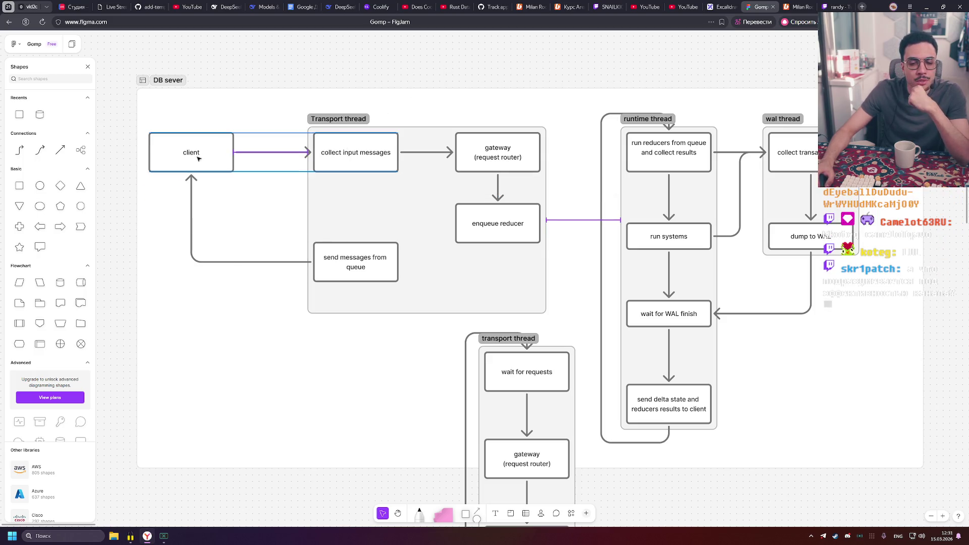
pyautogui.click(333, 63)
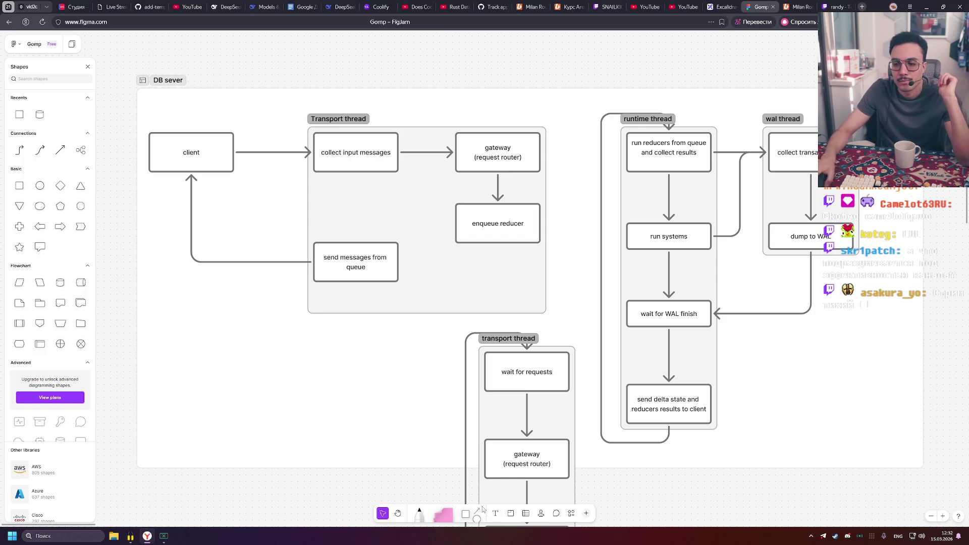
pyautogui.click(163, 535)
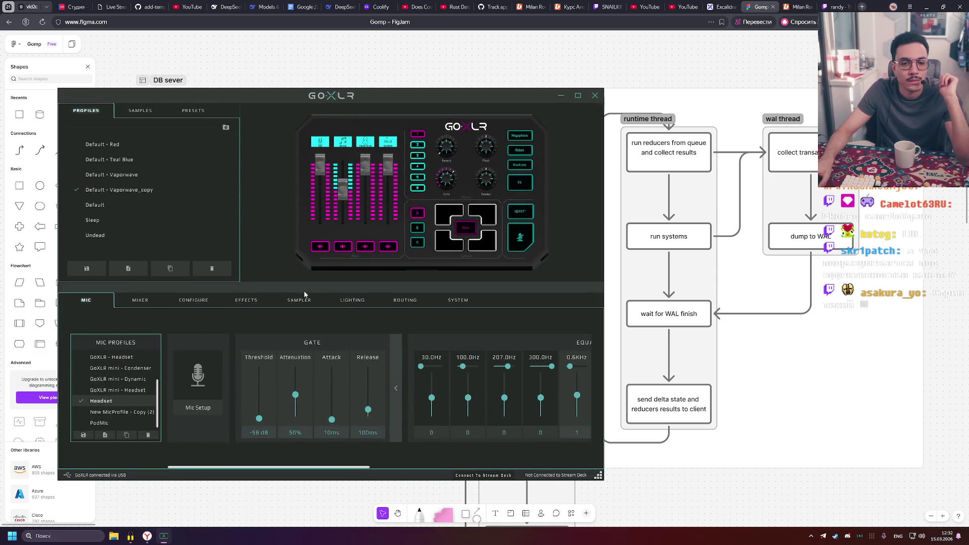
# Raise the microphone gain in GoXLR's Mic Setup from 30dB to 35dB
pyautogui.click(198, 390)
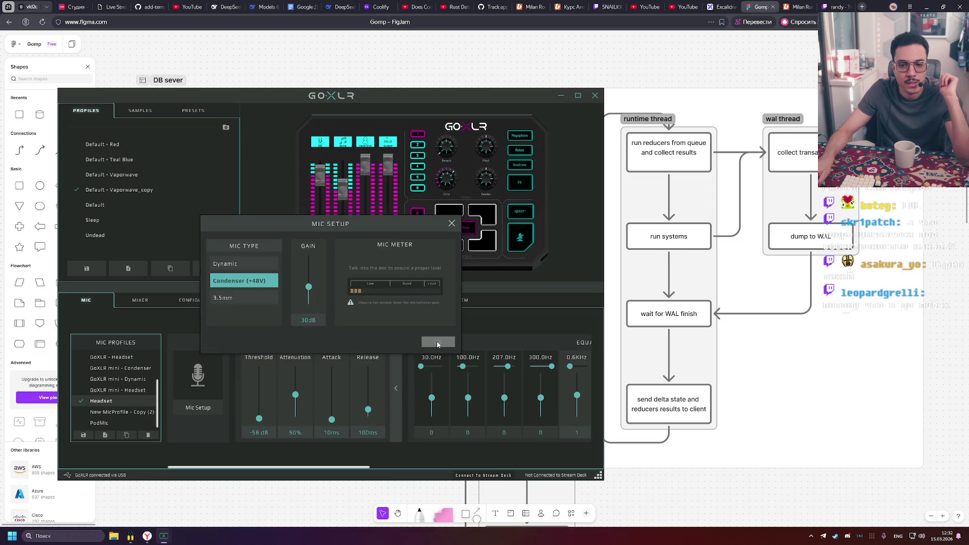
pyautogui.moveTo(306, 287); pyautogui.dragTo(309, 283)
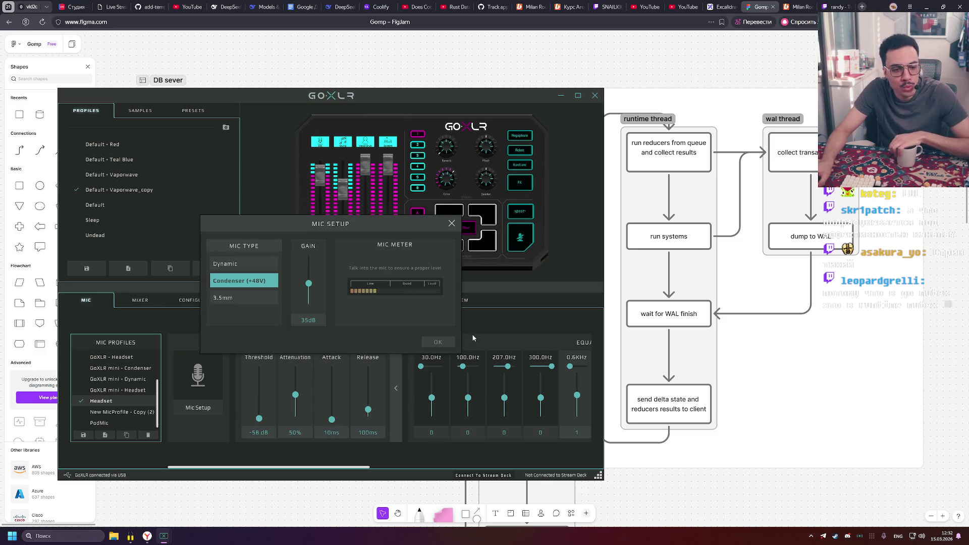
pyautogui.click(435, 342)
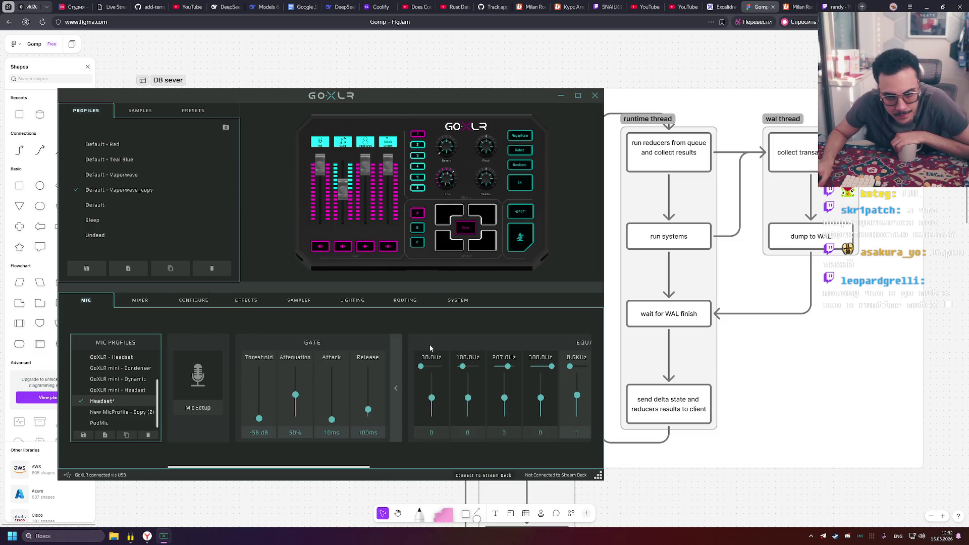
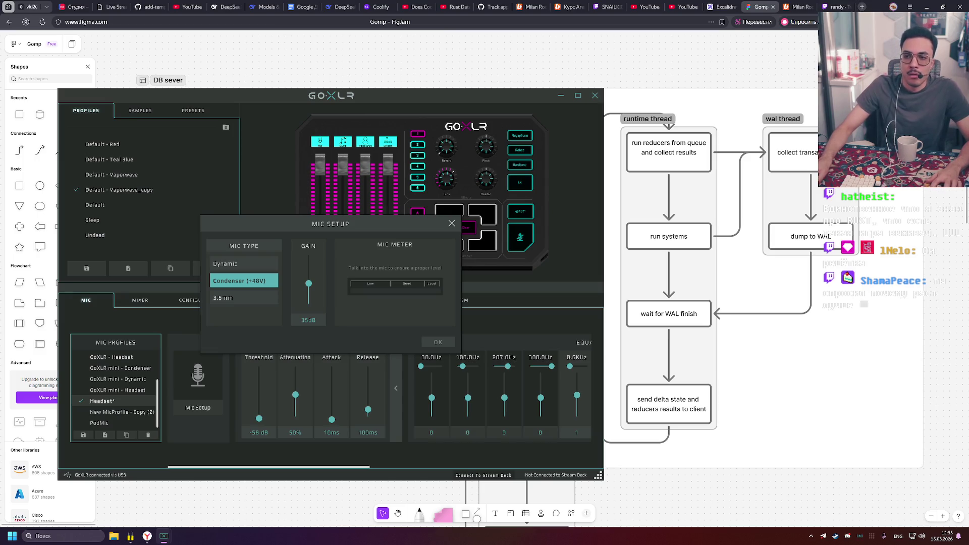
# Open chat.deepseek.com in a new tab and dismiss the GoXLR Mic Setup dialog
pyautogui.click(862, 7)
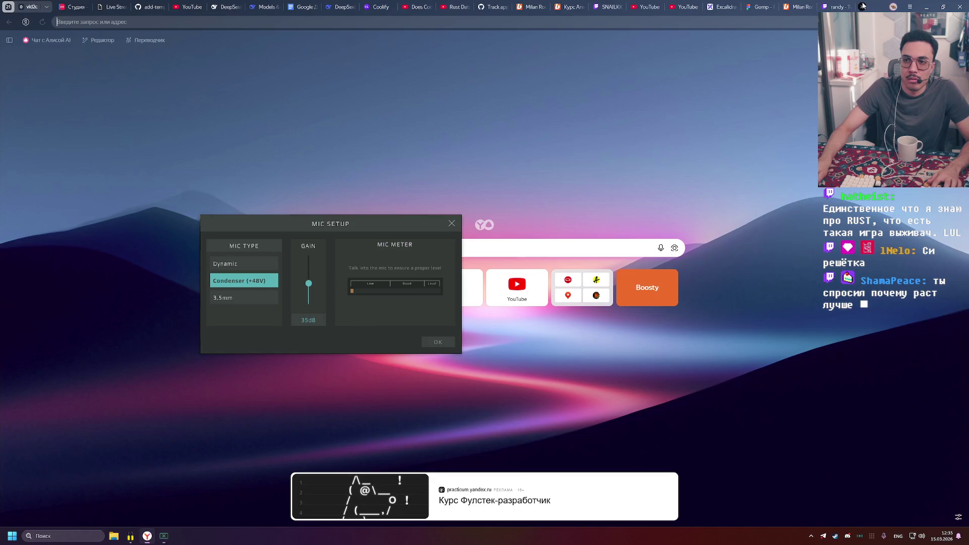
pyautogui.write('deep')
pyautogui.press('Down')
pyautogui.press('Down')
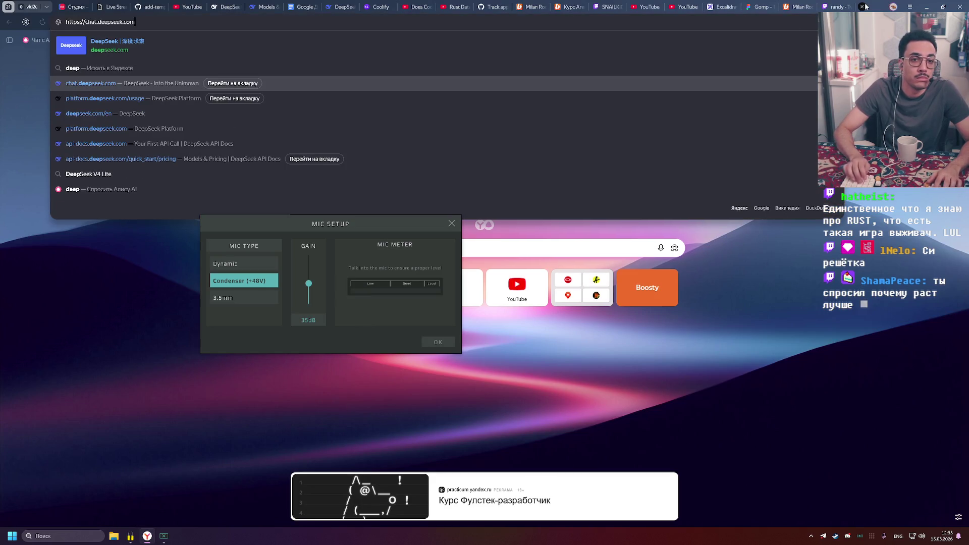
pyautogui.press('Return')
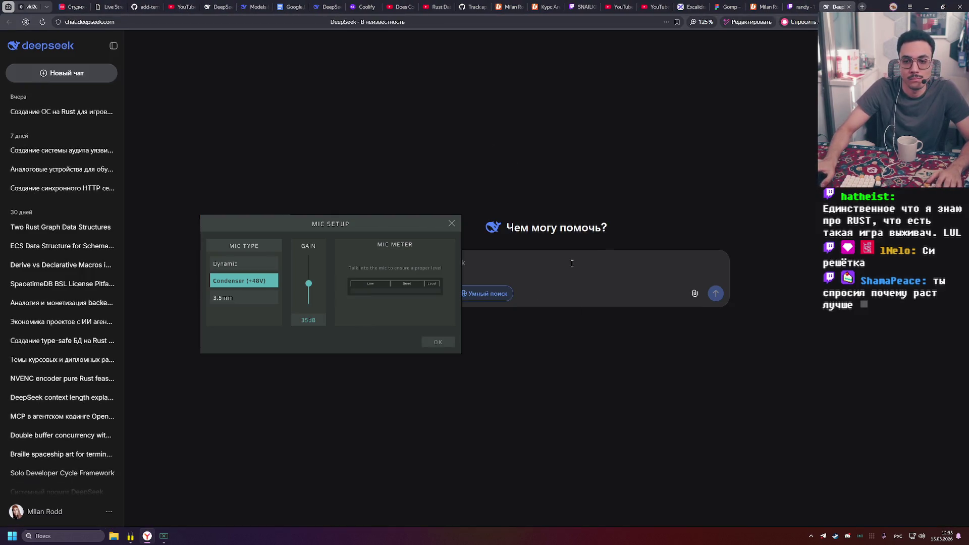
pyautogui.click(431, 345)
# Type a draft message in the DeepSeek chat box, then clear it
pyautogui.write('О')
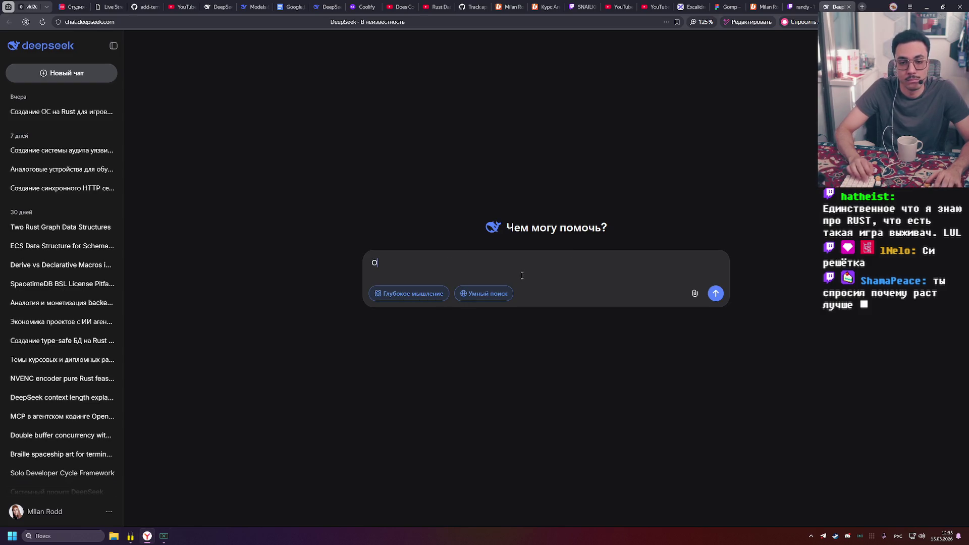
pyautogui.write('бсн')
pyautogui.hotkey('ctrl', 'a')
pyautogui.press('BackSpace')
pyautogui.write('о')
pyautogui.press('BackSpace')
pyautogui.write('Обих')
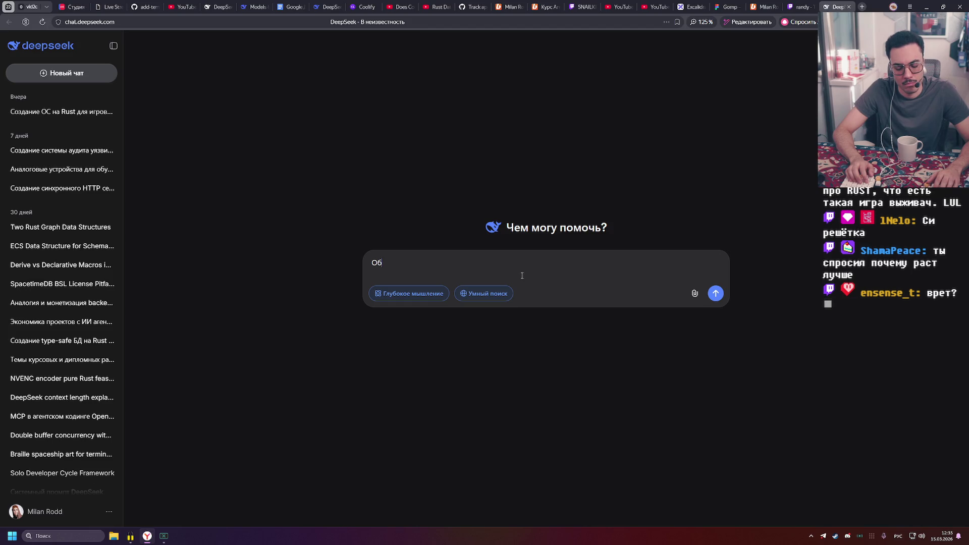
pyautogui.press('BackSpace')
pyautogui.press('BackSpace')
# Open another new tab with the keyboard layout switched to English
pyautogui.hotkey('ctrl', 't')
pyautogui.write('фд')
pyautogui.press('BackSpace')
pyautogui.press('BackSpace')
pyautogui.hotkey('alt', 'shift')
# Load the Alice AI site at alice.yandex.ru in the new tab
pyautogui.write('cha')
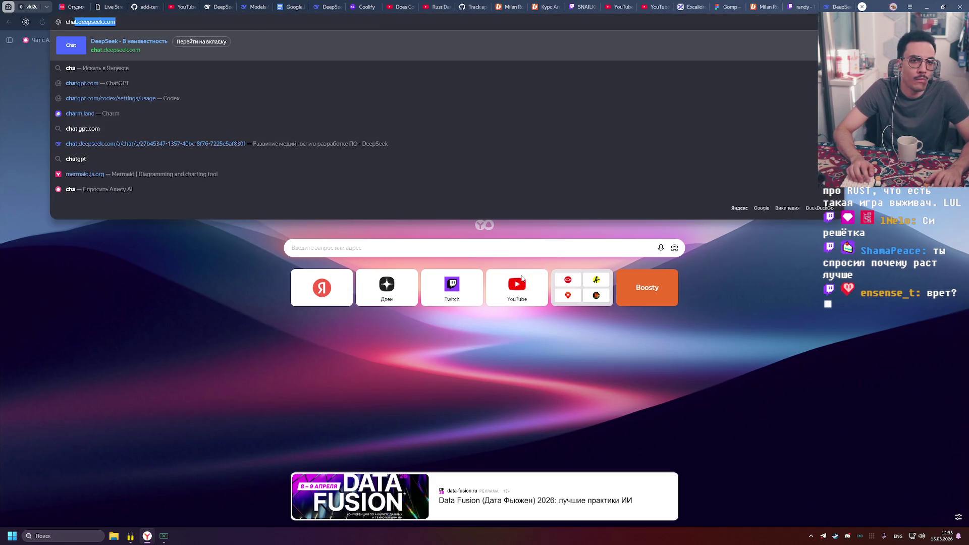
pyautogui.press('BackSpace')
pyautogui.press('BackSpace')
pyautogui.press('BackSpace')
pyautogui.write('alice.yandex.ru')
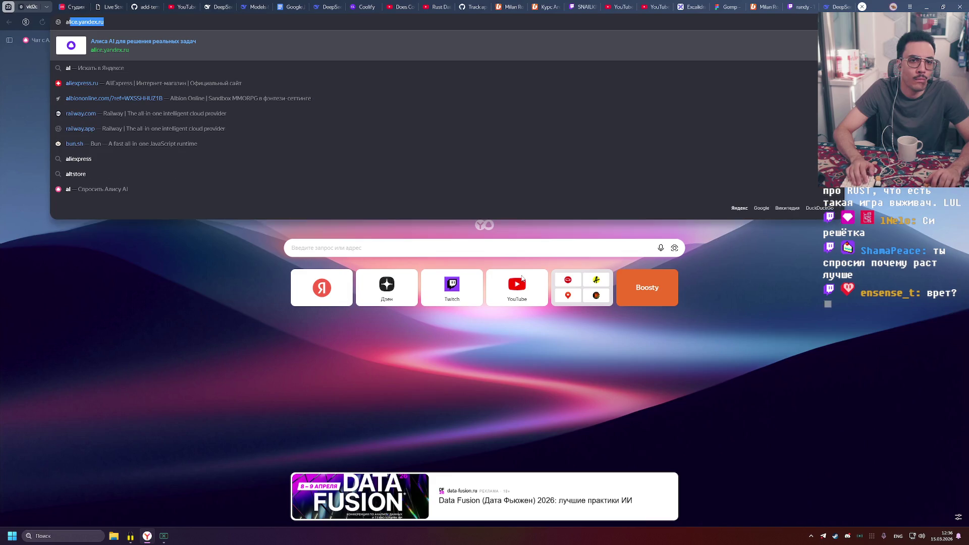
pyautogui.press('Return')
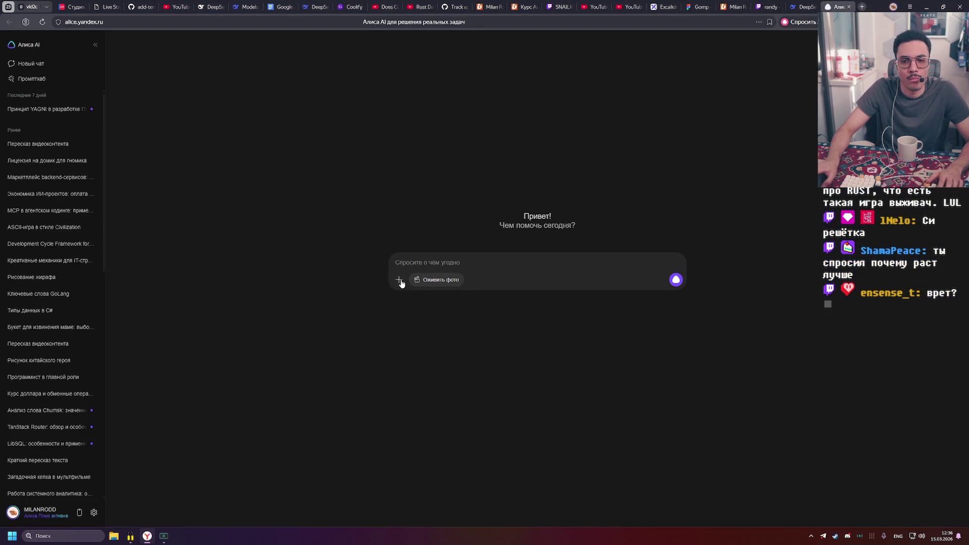
# Reopen the accidentally closed Alice tab and turn on Исследовать (Research) mode
pyautogui.click(399, 280)
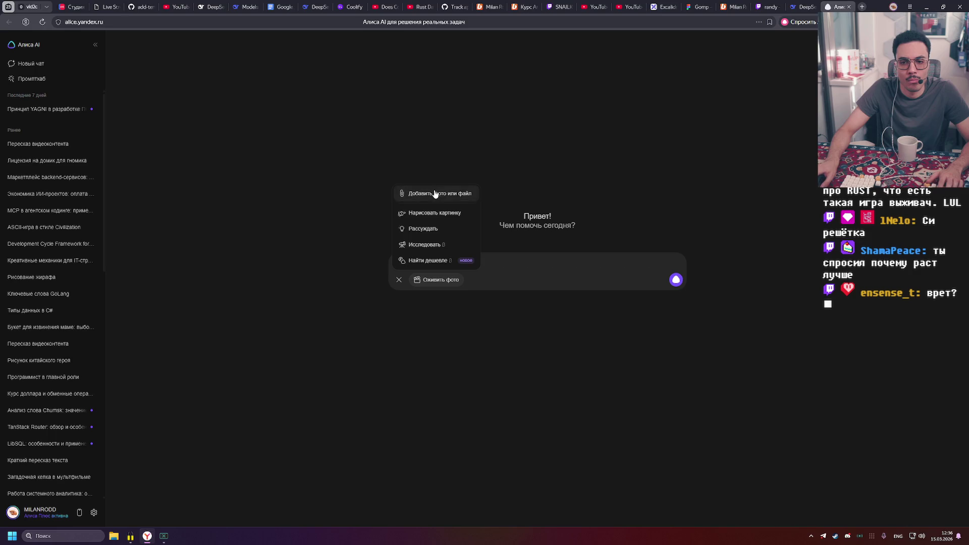
pyautogui.middleClick(825, 4)
pyautogui.click(827, 7)
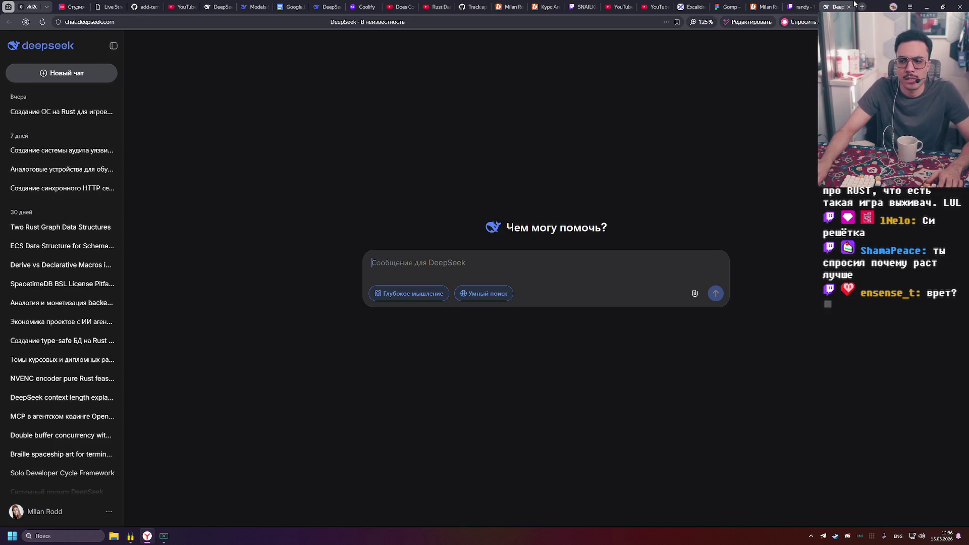
pyautogui.hotkey('ctrl', 'shift', 't')
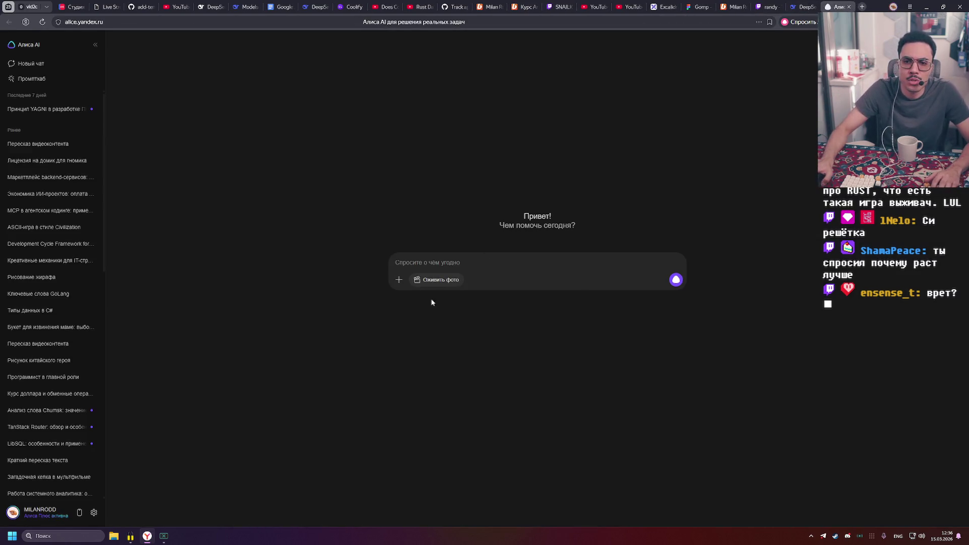
pyautogui.click(399, 281)
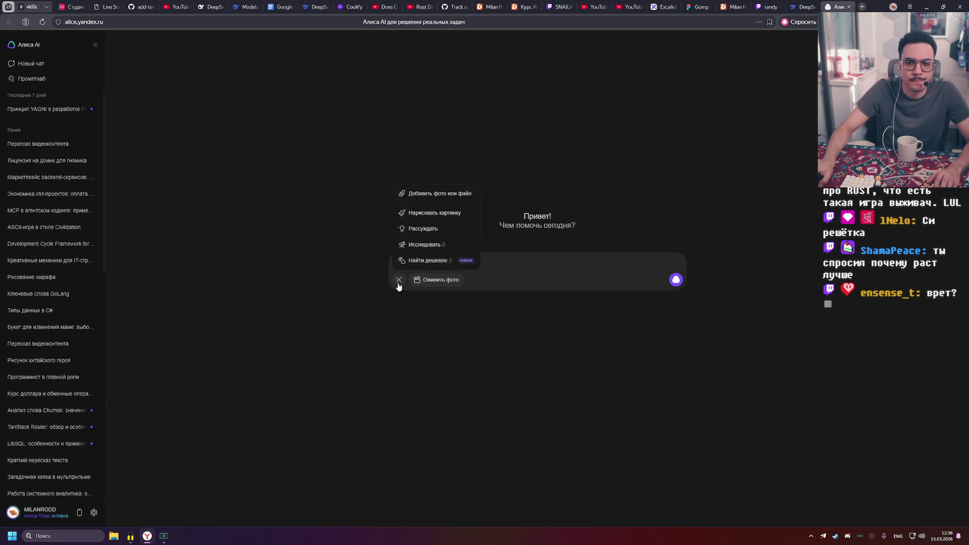
pyautogui.click(434, 246)
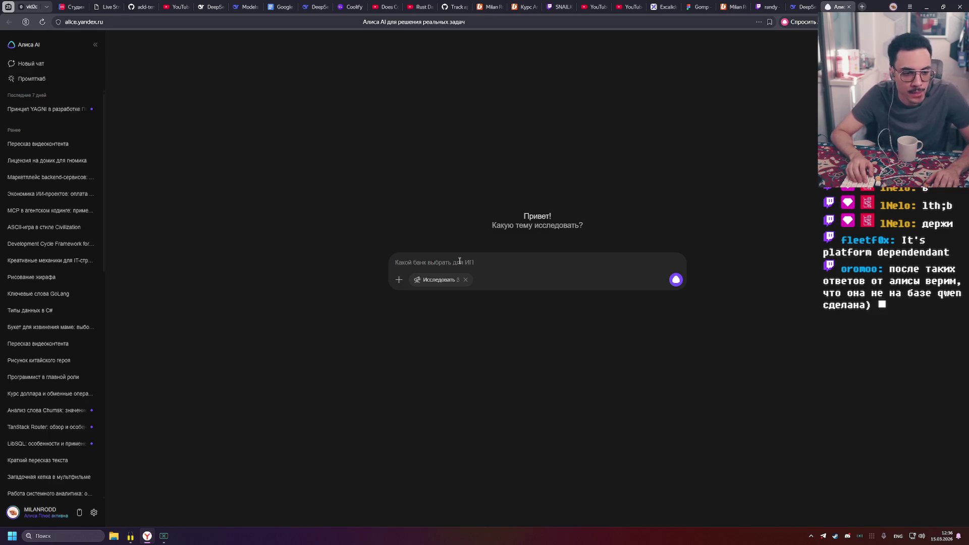
# Clear stray text and start the prompt in Russian with 'Исследуй разницу'
pyautogui.write('kjkj')
pyautogui.press('BackSpace')
pyautogui.press('BackSpace')
pyautogui.press('BackSpace')
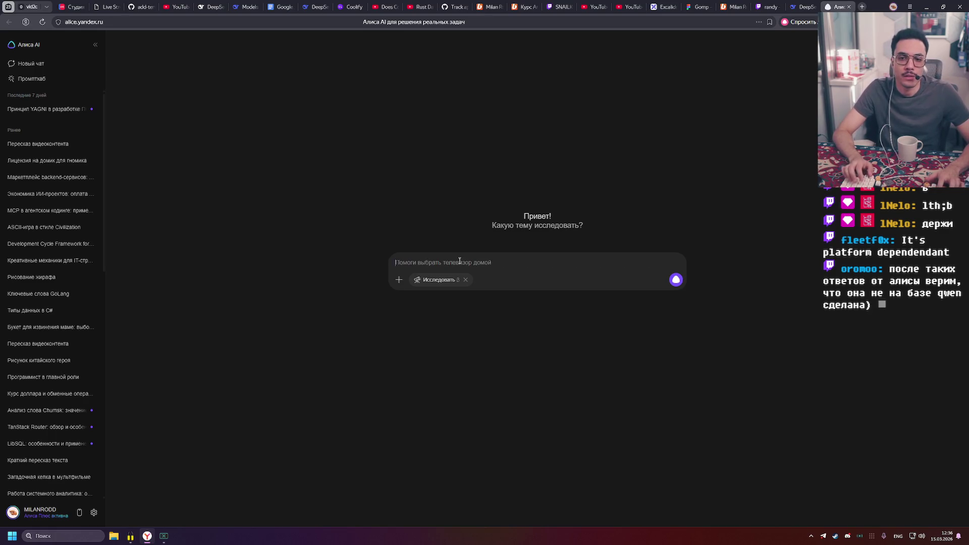
pyautogui.press('super')
pyautogui.press('super')
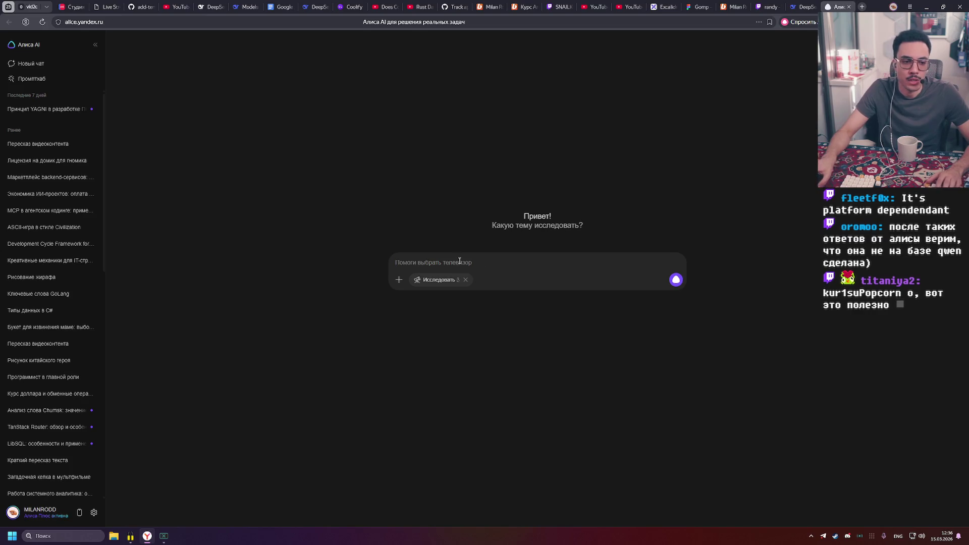
pyautogui.hotkey('alt', 'shift')
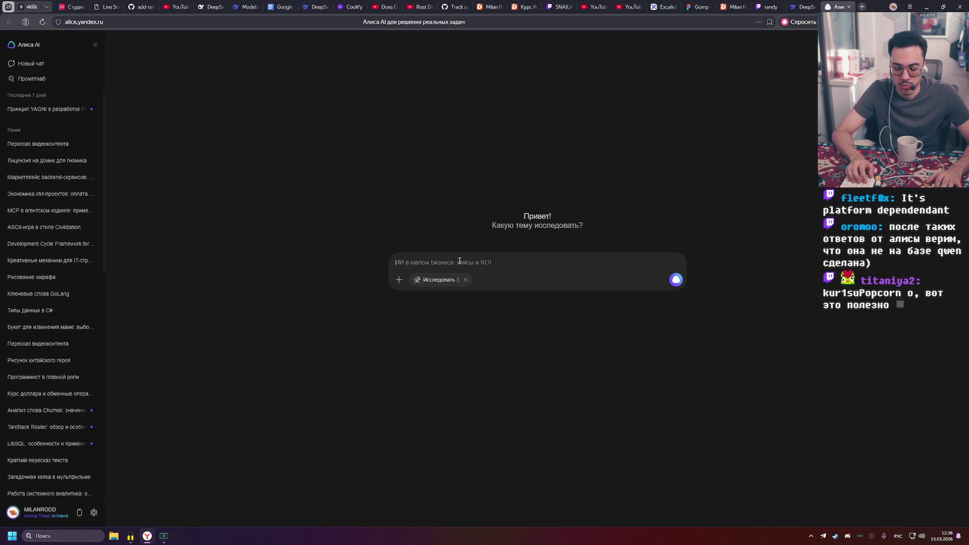
pyautogui.write('Исслед')
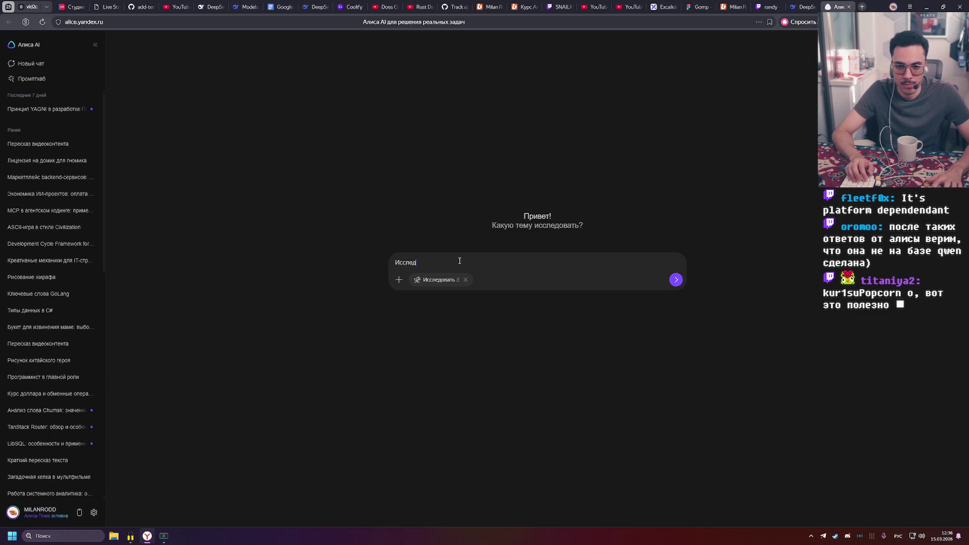
pyautogui.write('уй разницу в')
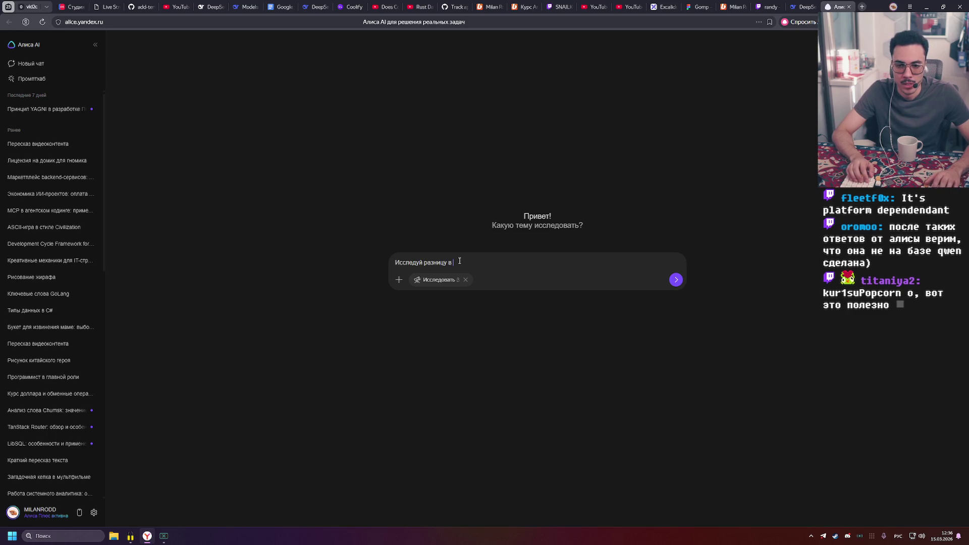
pyautogui.press('BackSpace')
pyautogui.press('BackSpace')
pyautogui.write('ду')
# Continue the prompt with 'Rust mutex и golang', switching layouts between words
pyautogui.hotkey('alt', 'shift')
pyautogui.write('Rust')
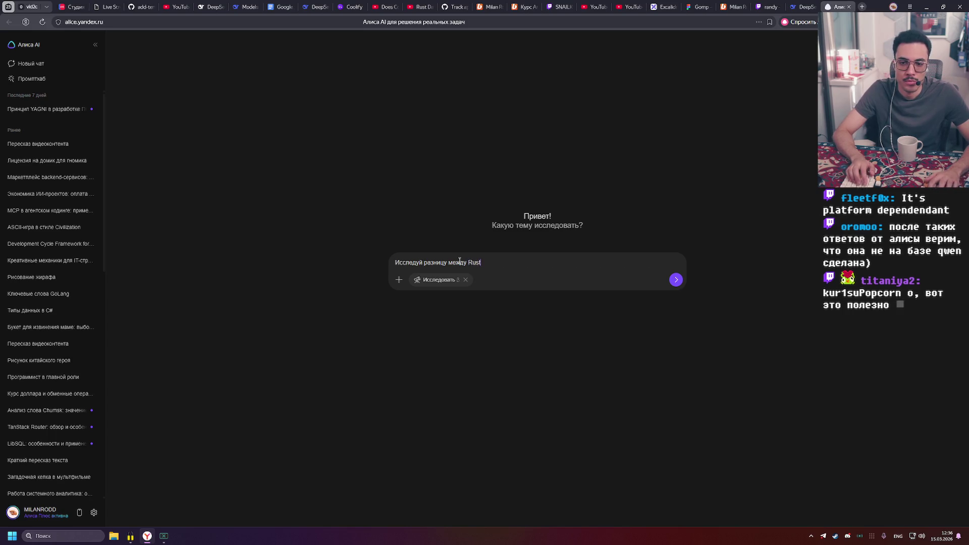
pyautogui.write(' mutex')
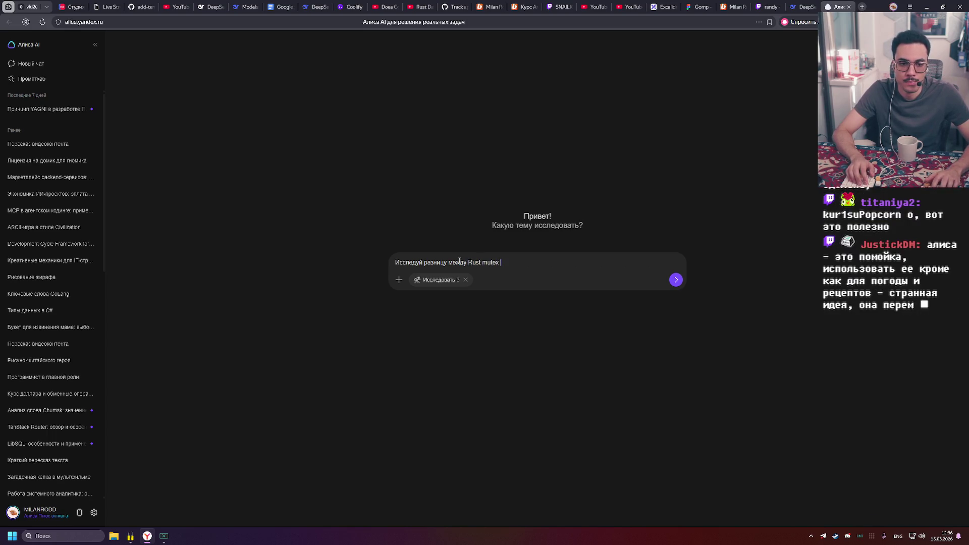
pyautogui.hotkey('alt', 'shift')
pyautogui.write('и')
pyautogui.hotkey('alt', 'shift')
pyautogui.write('golang')
pyautogui.hotkey('alt', 'shift')
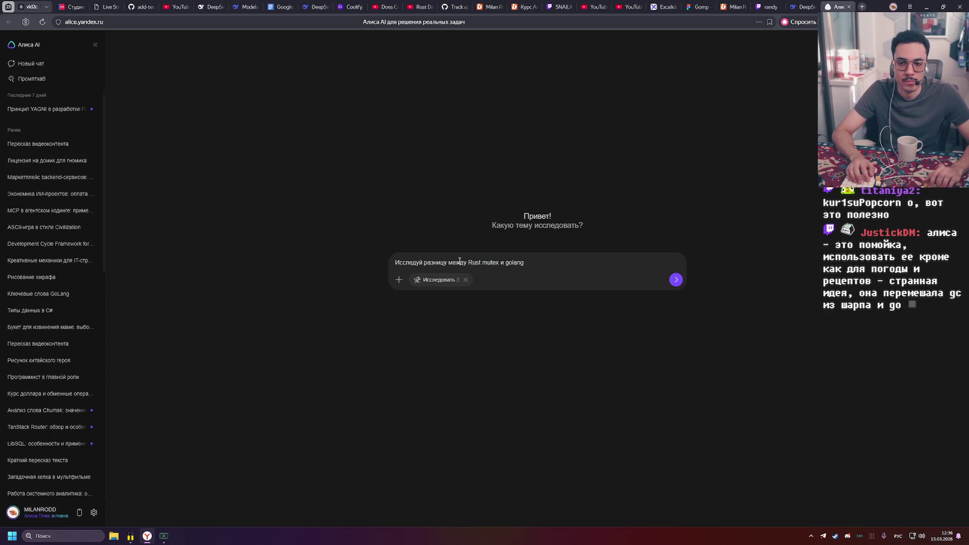
pyautogui.press('super+d')
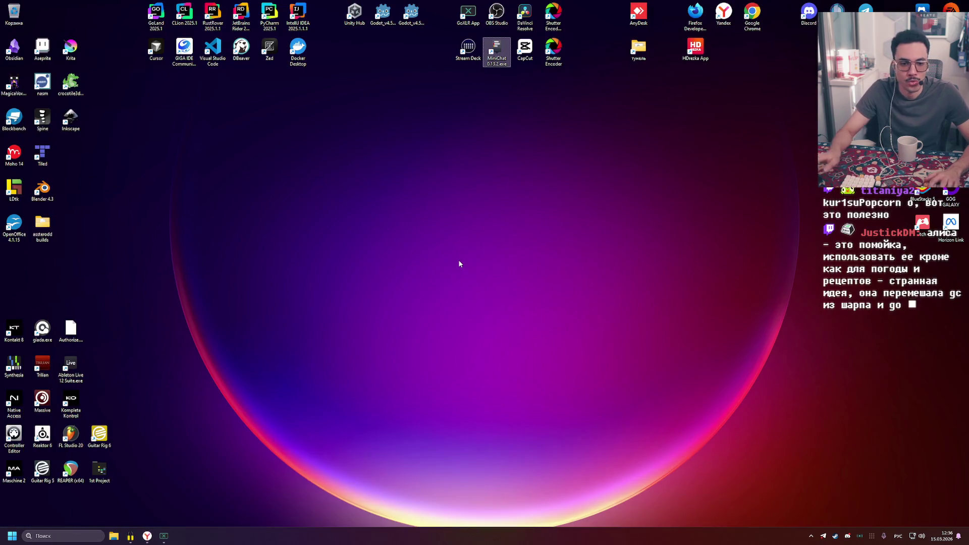
pyautogui.press('super+d')
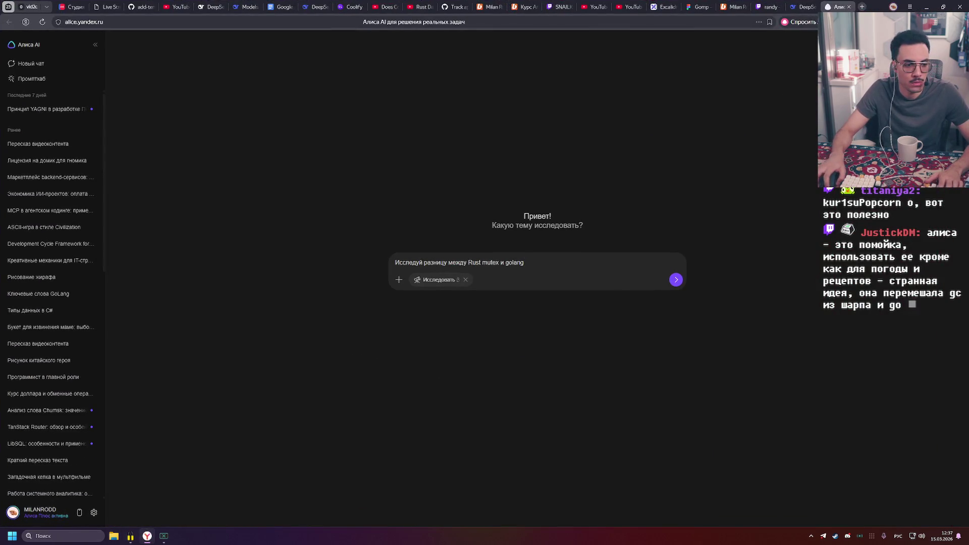
# Fix the prompt's ending so it reads 'golang mutex.'
pyautogui.click(535, 284)
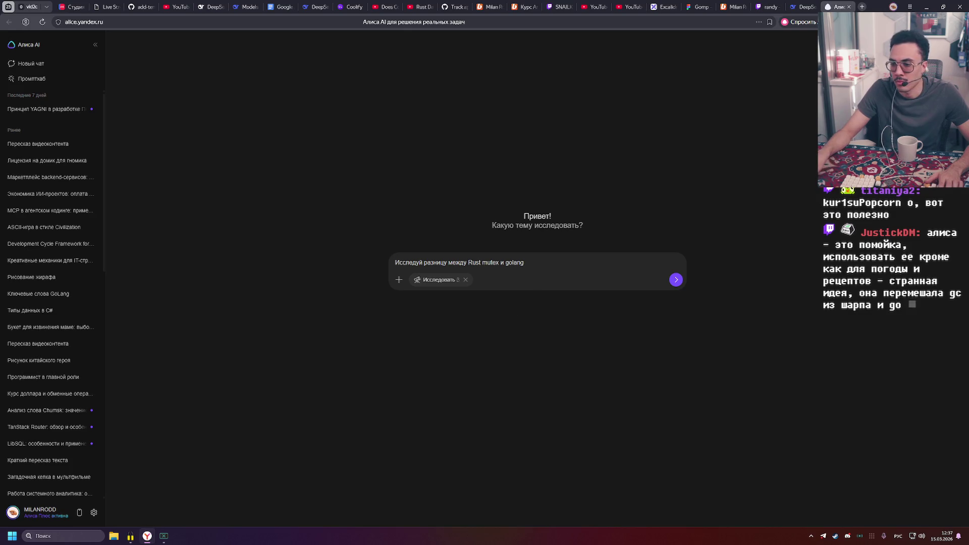
pyautogui.click(518, 322)
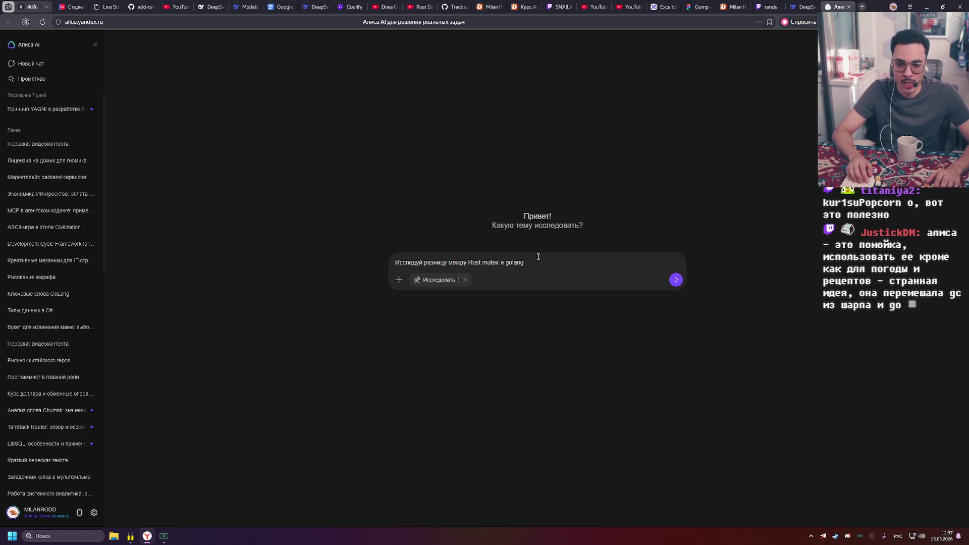
pyautogui.write('ы')
pyautogui.press('BackSpace')
pyautogui.hotkey('alt', 'shift')
pyautogui.write(' mutex.')
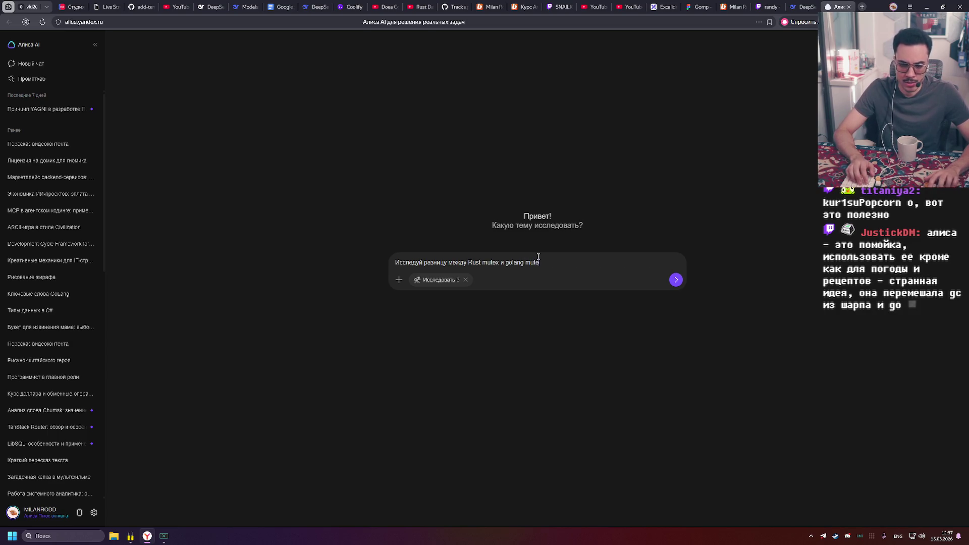
pyautogui.hotkey('alt', 'shift')
# Add 'Меня волнует производительность' plus under-the-hood working principles, then send the request
pyautogui.write(' М')
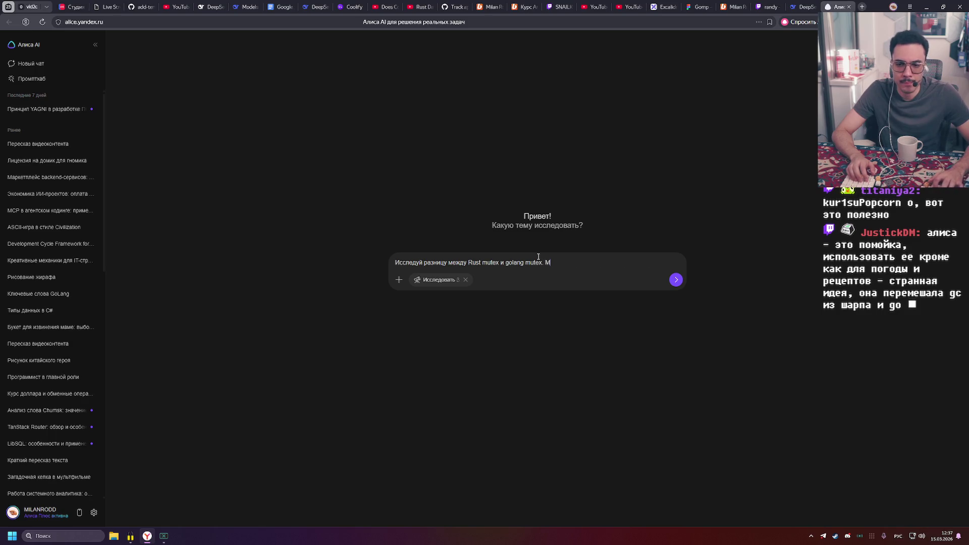
pyautogui.write('еня волнует пер')
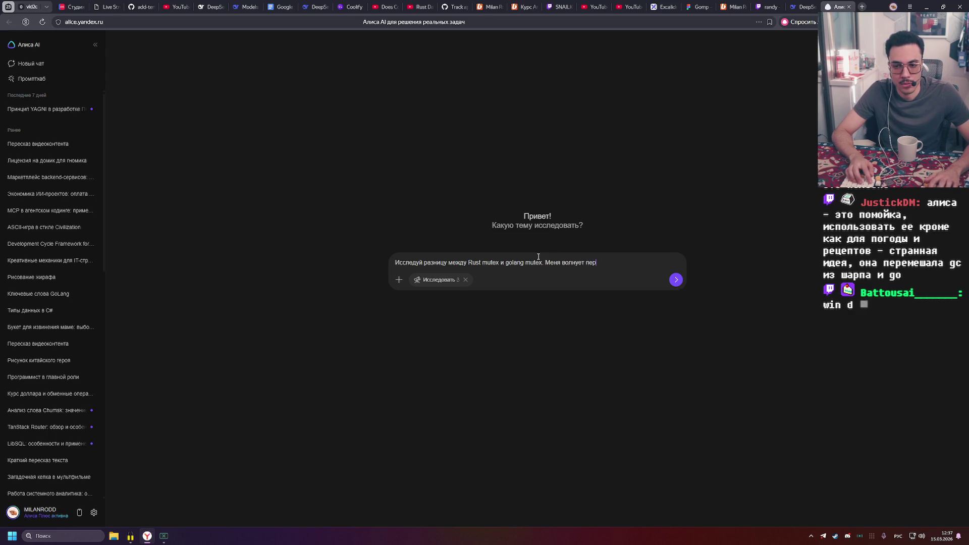
pyautogui.press('BackSpace')
pyautogui.press('BackSpace')
pyautogui.write('роизводи')
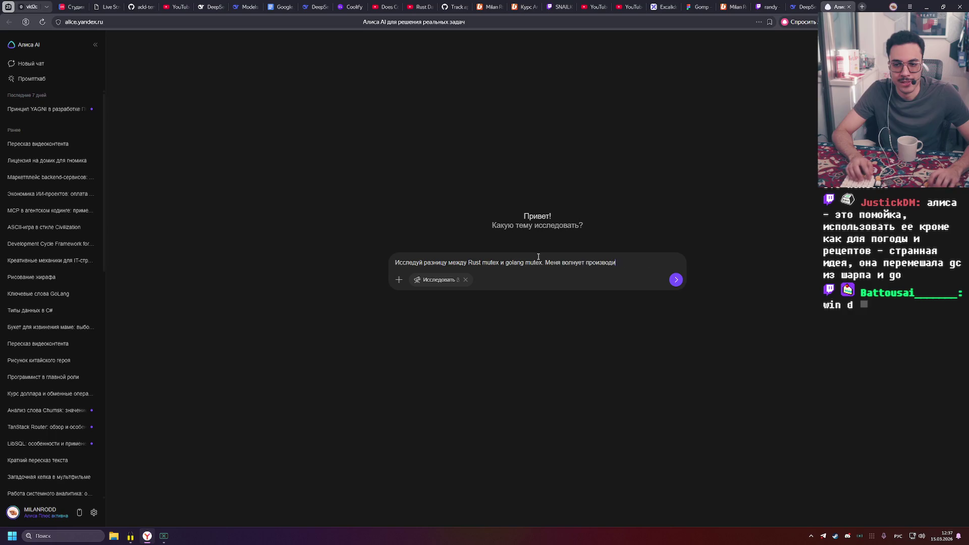
pyautogui.write('тельнос')
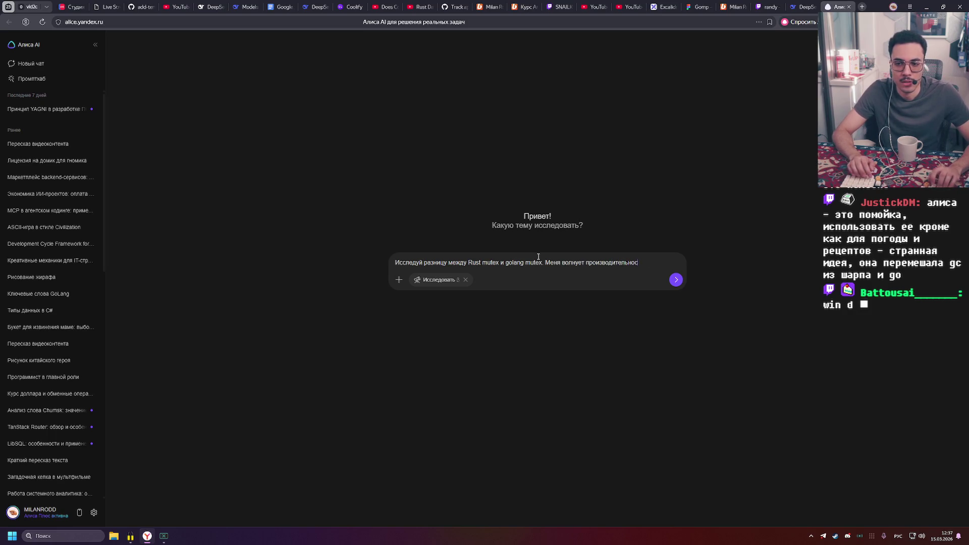
pyautogui.write('ть и работ')
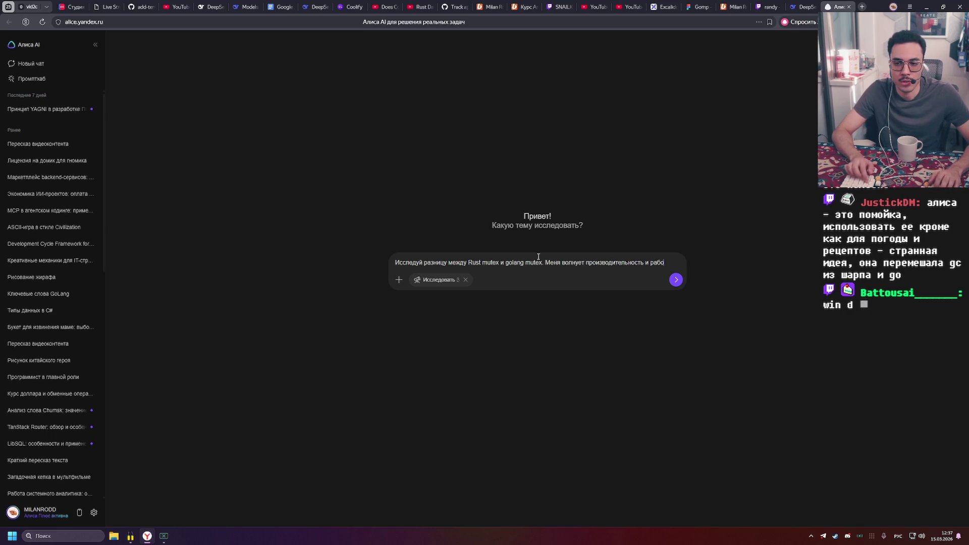
pyautogui.hotkey('ctrl', 'Left')
pyautogui.write('принци')
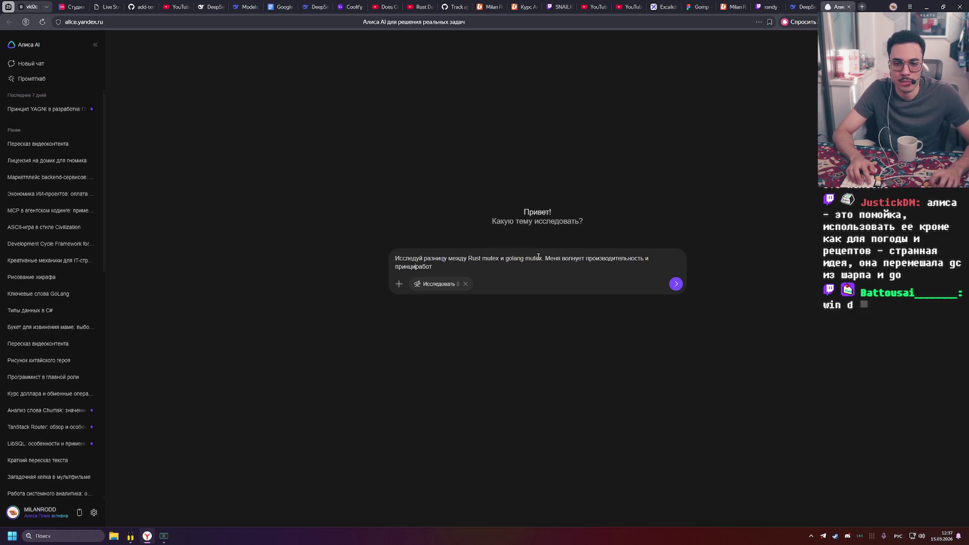
pyautogui.write('ы под коробок')
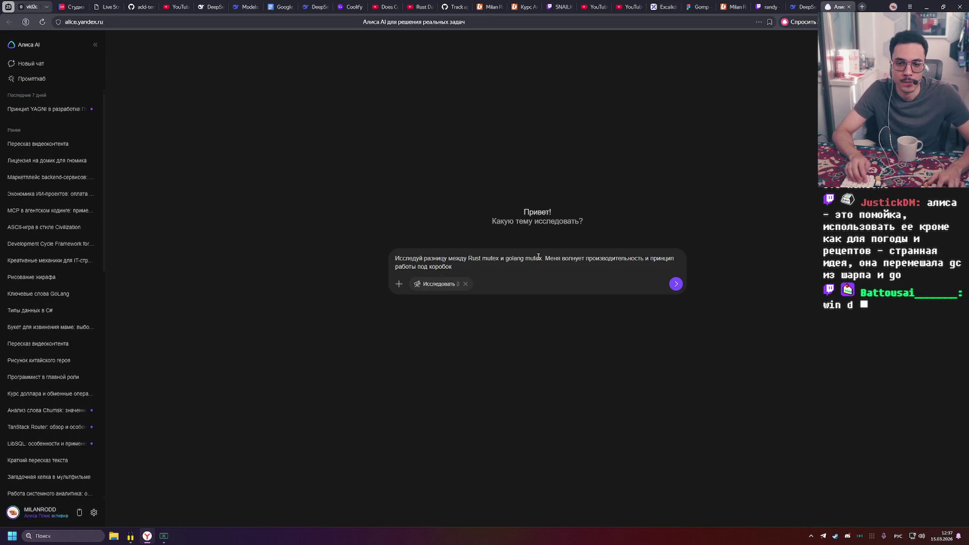
pyautogui.write(', что пр')
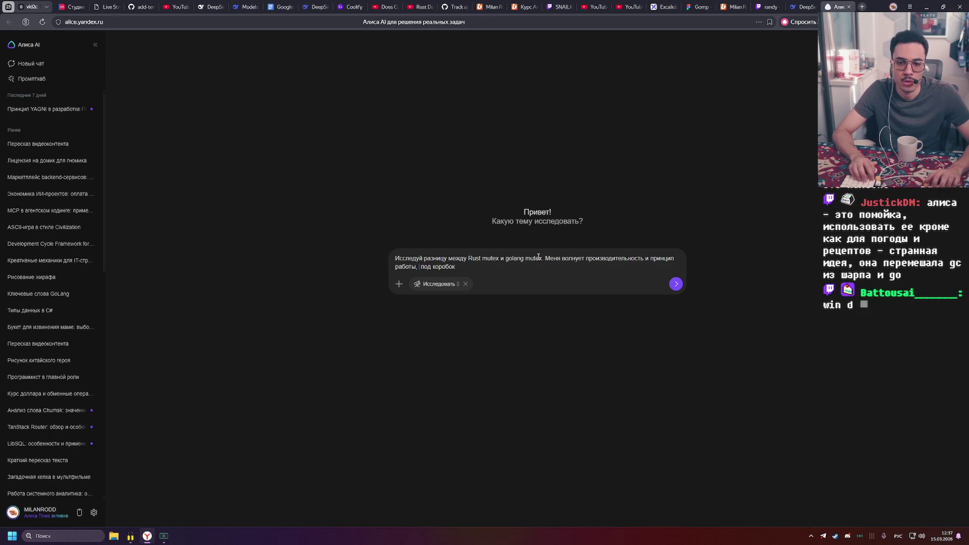
pyautogui.write('оисход')
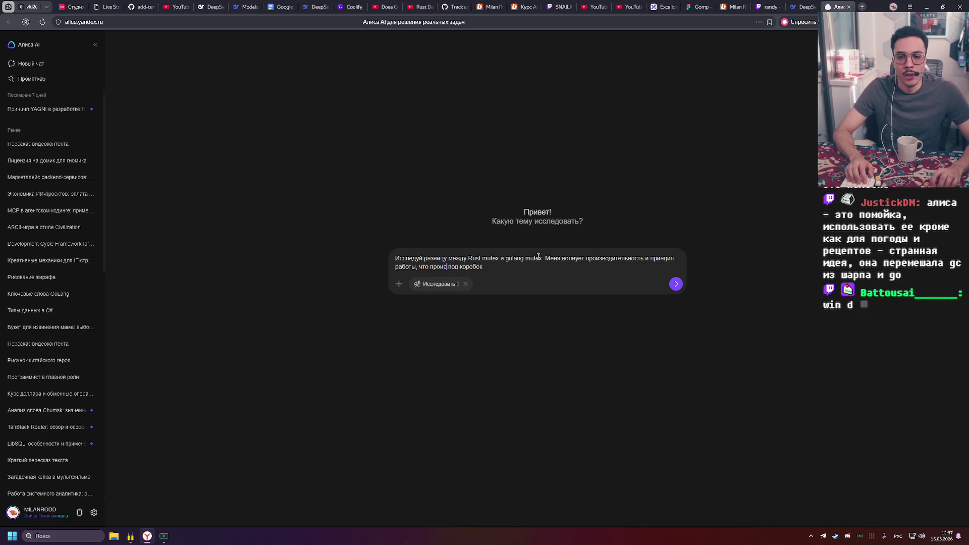
pyautogui.write('ит')
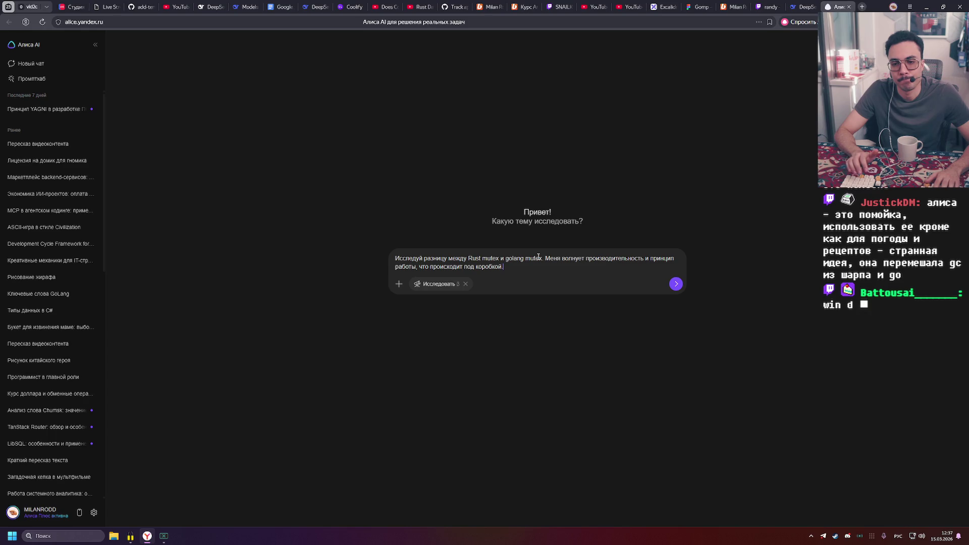
pyautogui.press('Return')
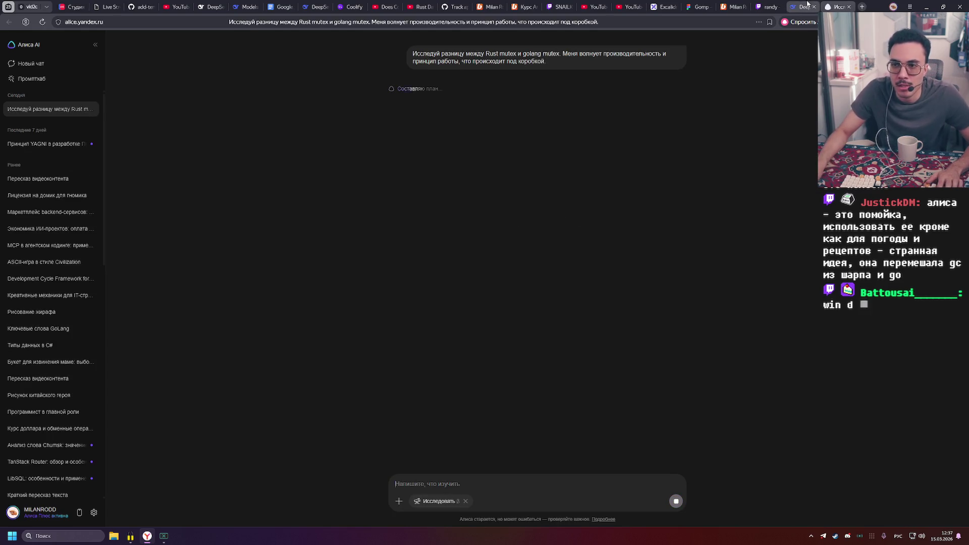
# Check FigJam, confirm the Alice research plan started, and open a new English-layout tab
pyautogui.click(699, 3)
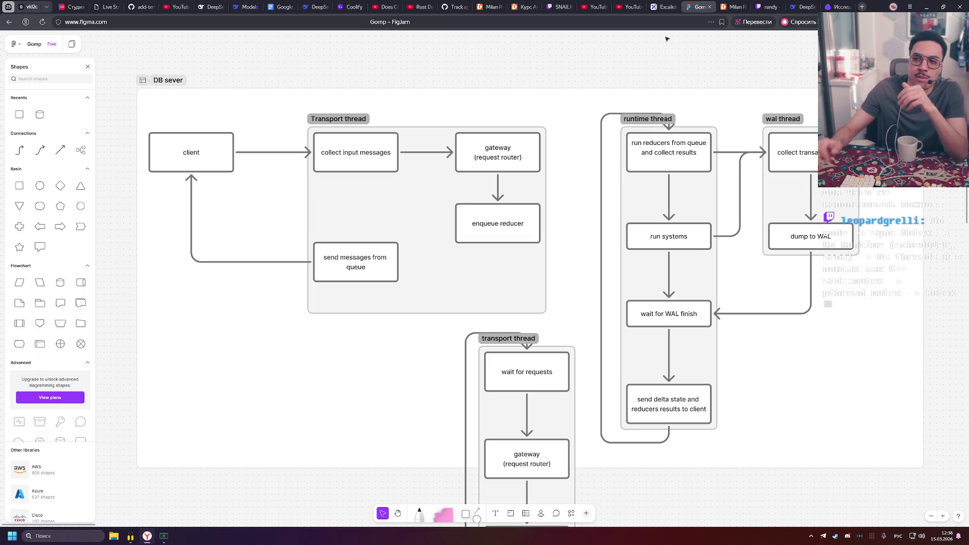
pyautogui.click(828, 9)
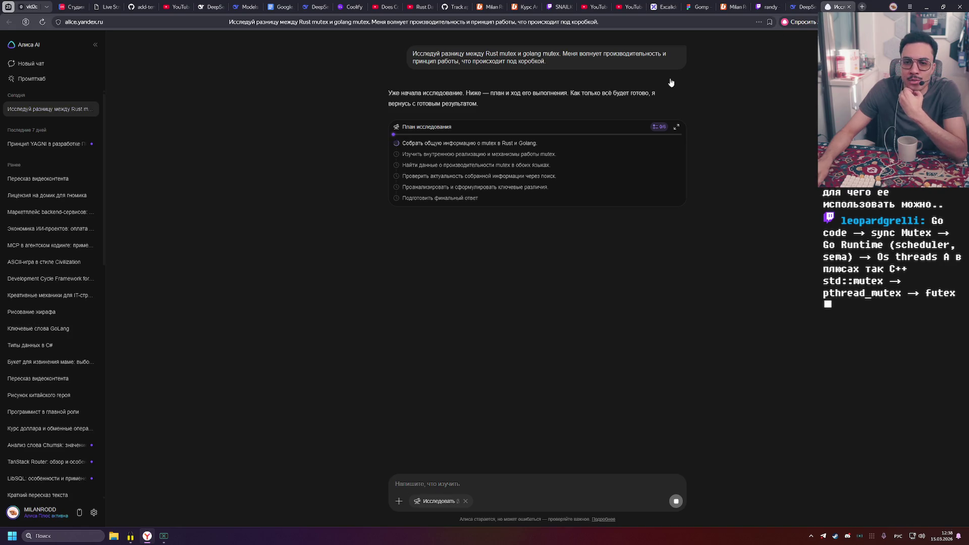
pyautogui.click(862, 7)
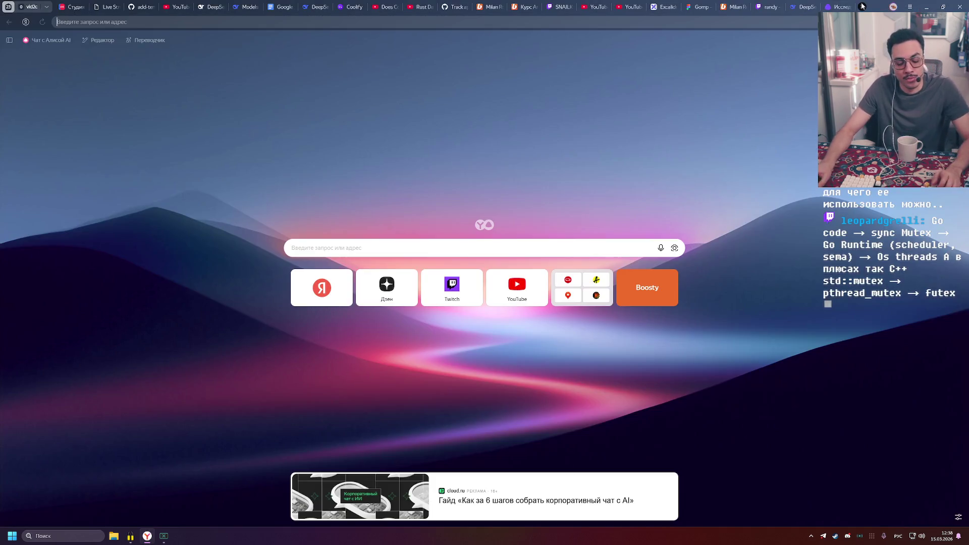
pyautogui.write('агеу')
pyautogui.press('BackSpace')
pyautogui.press('BackSpace')
pyautogui.press('BackSpace')
pyautogui.hotkey('alt', 'shift')
# Search Yandex for 'futex linux', correcting the mistyped 'futexe' query
pyautogui.write('futexe')
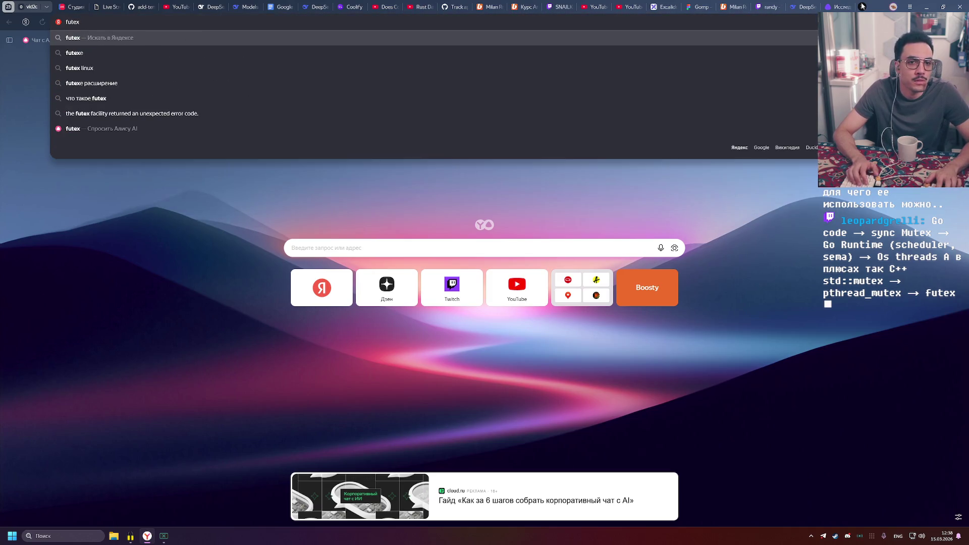
pyautogui.press('Return')
pyautogui.click(170, 54)
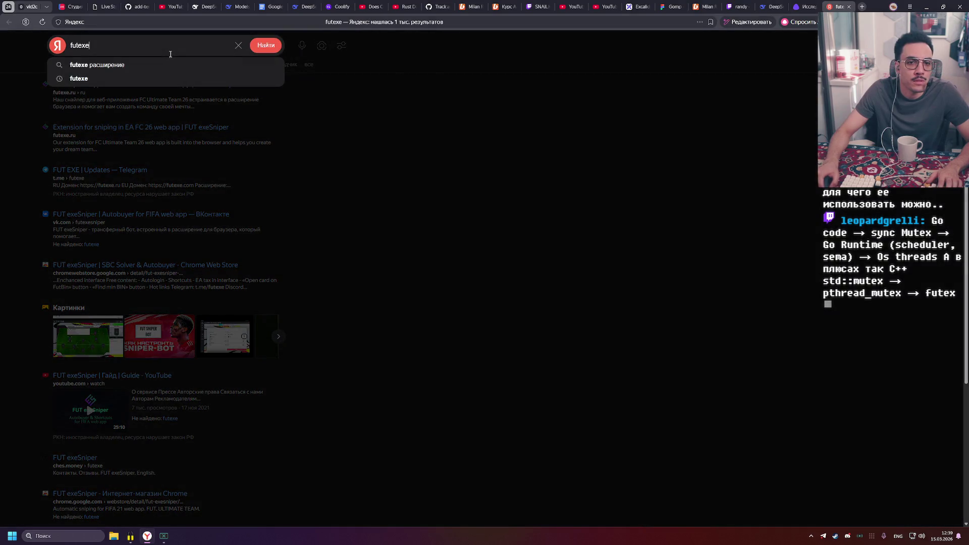
pyautogui.press('BackSpace')
pyautogui.press('Down')
pyautogui.press('Return')
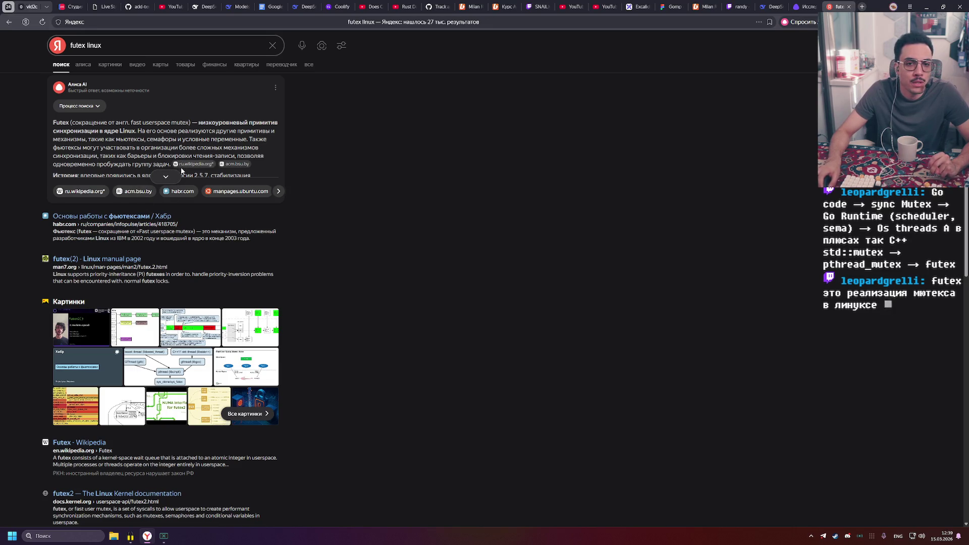
# Expand and read the full AI answer about futex, then return to the Alice tab
pyautogui.moveTo(173, 122); pyautogui.dragTo(242, 122)
pyautogui.click(254, 131)
pyautogui.click(81, 137)
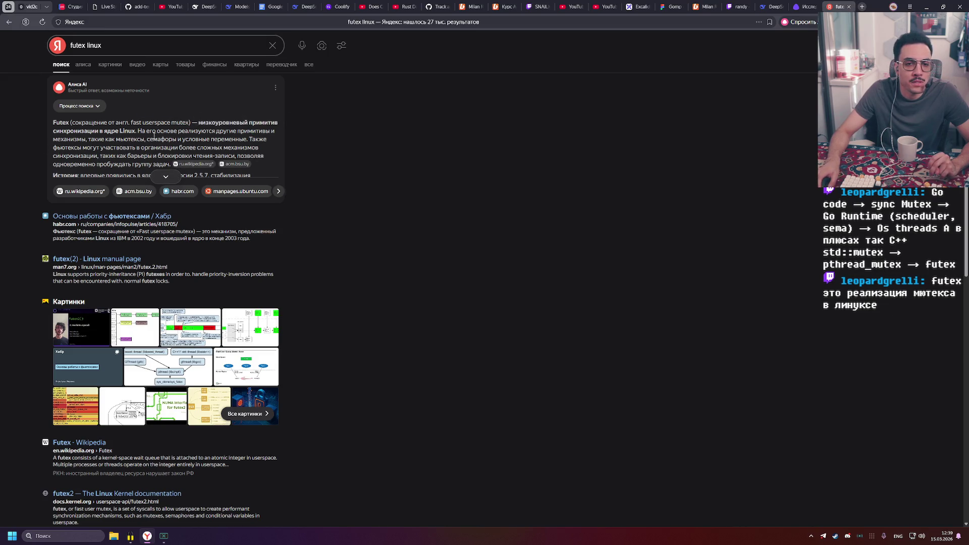
pyautogui.click(159, 176)
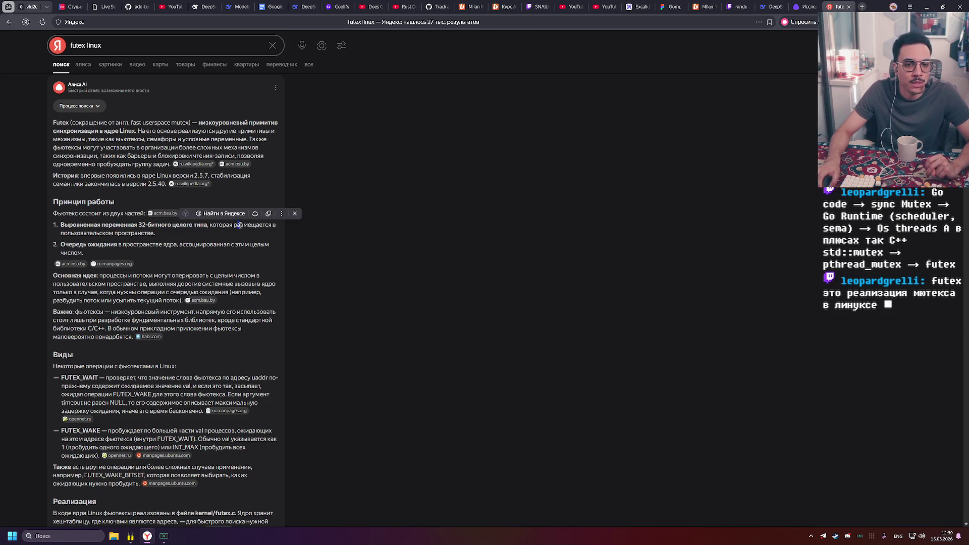
pyautogui.scroll(-3, 353, 224)
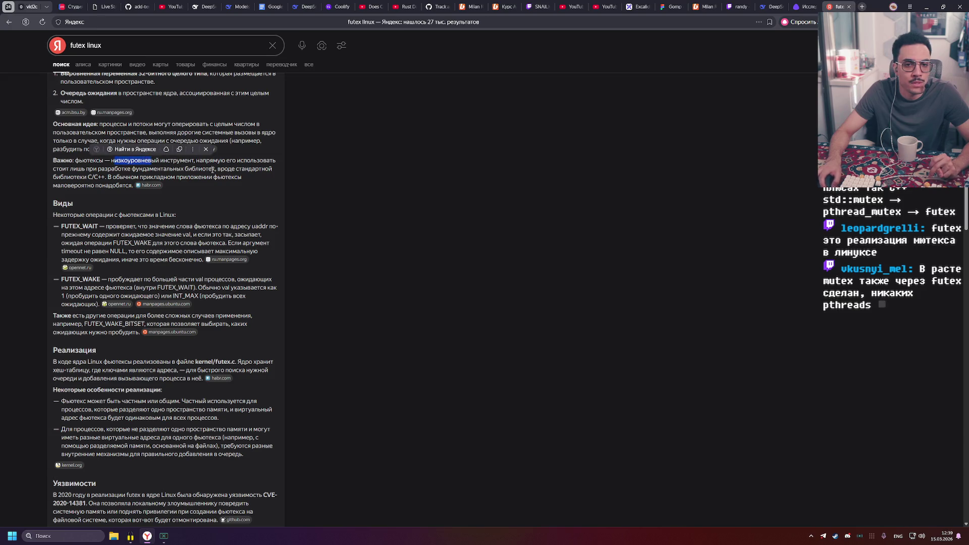
pyautogui.moveTo(104, 168); pyautogui.dragTo(127, 170)
pyautogui.click(191, 172)
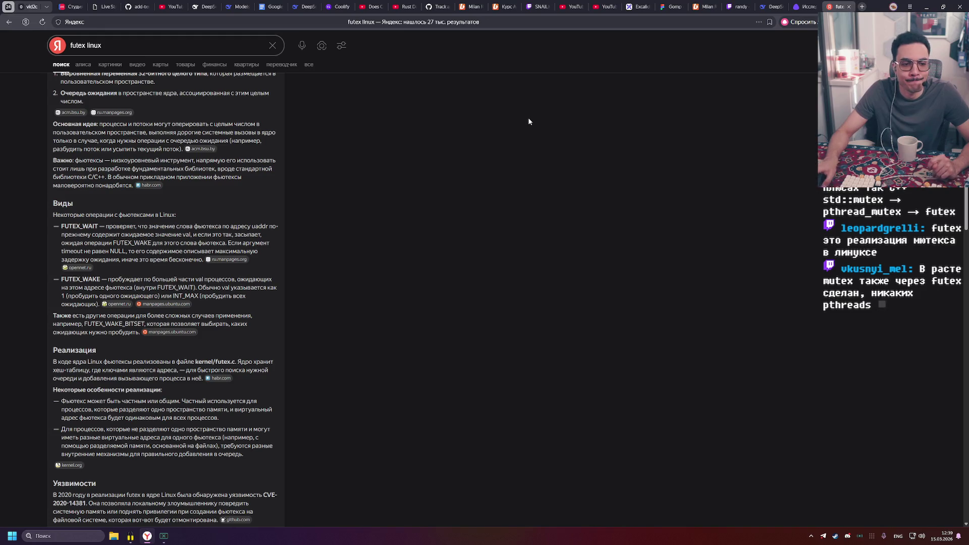
pyautogui.click(803, 6)
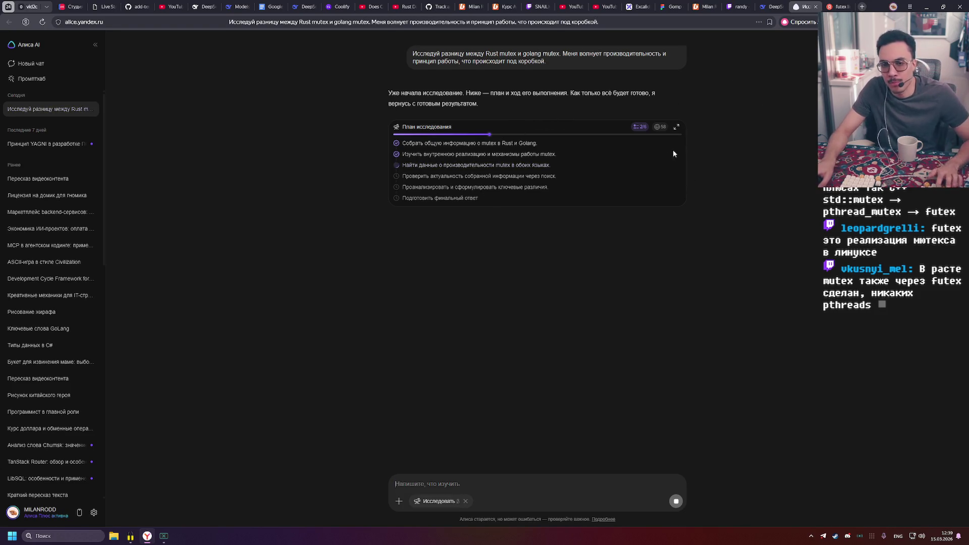
# Zoom in the Alice page, close the DeepSeek tab, and switch to the Gomp FigJam board
pyautogui.hotkey('ctrl', '+')
pyautogui.hotkey('ctrl', '+')
pyautogui.hotkey('ctrl', '+')
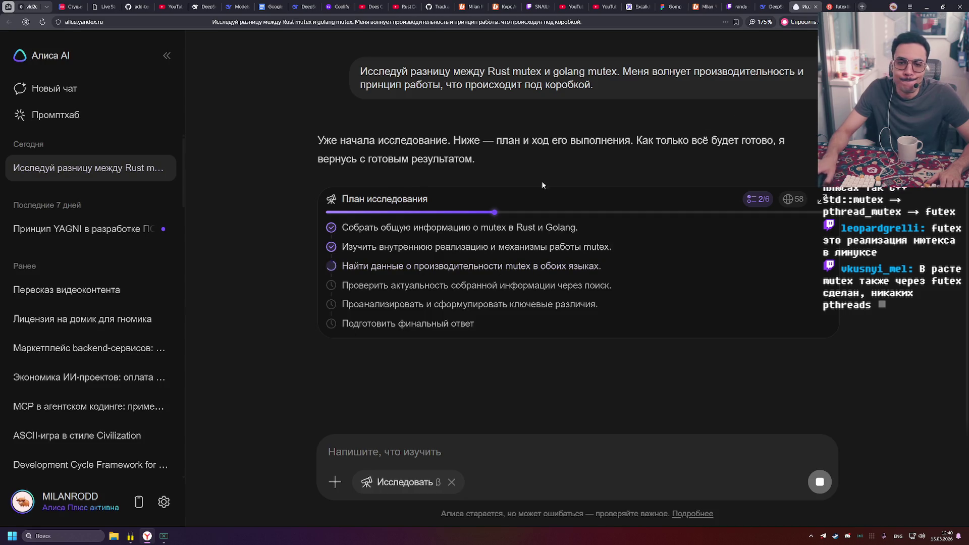
pyautogui.click(763, 5)
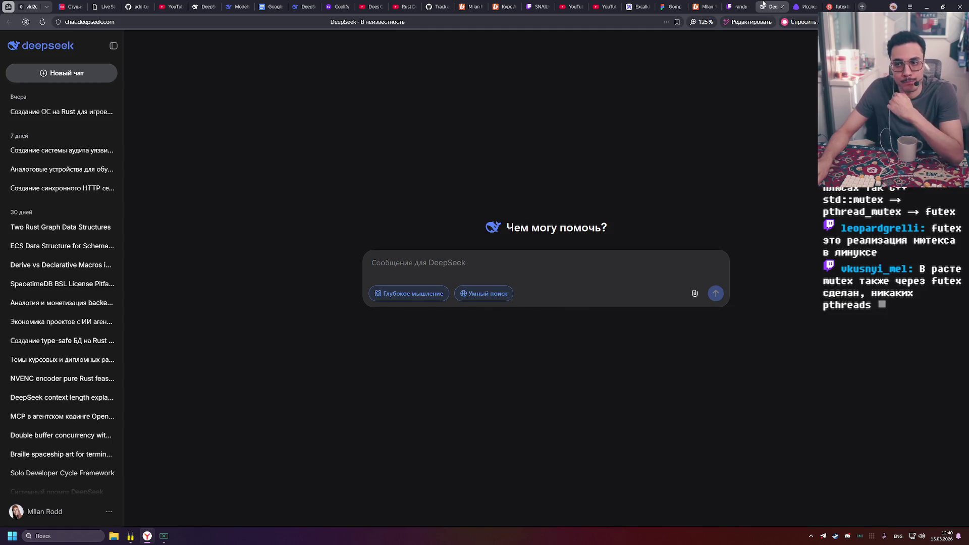
pyautogui.middleClick(763, 5)
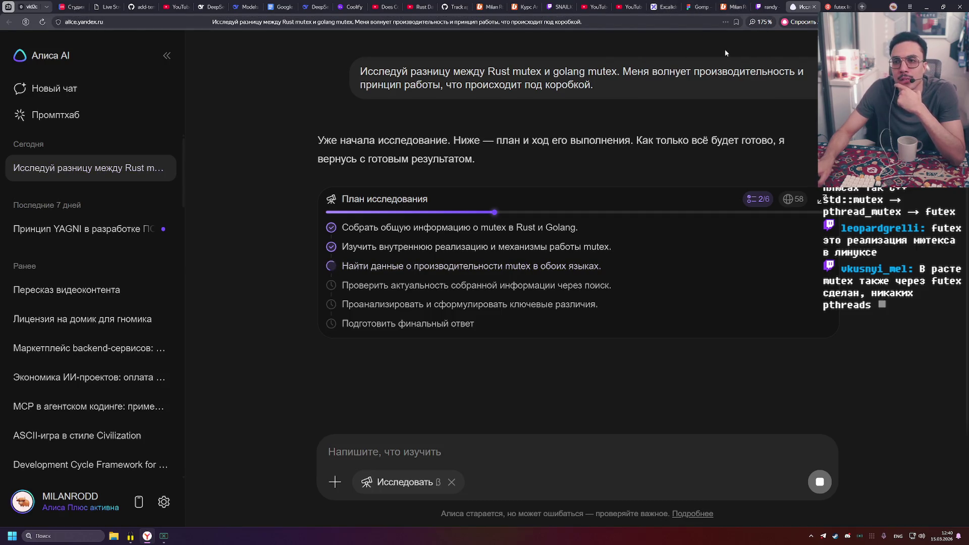
pyautogui.click(698, 6)
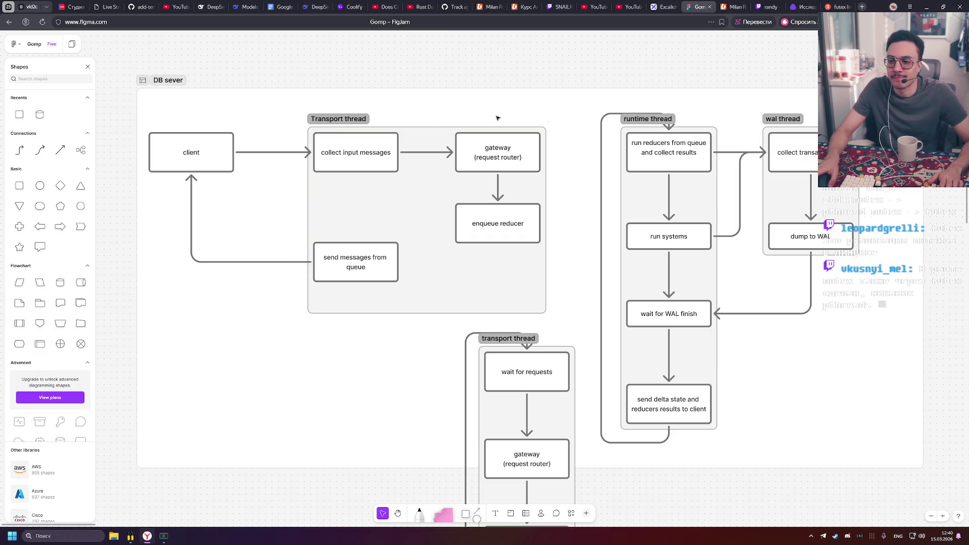
# Move the lower transport thread section left and nudge 'send messages from queue' down
pyautogui.scroll(-1, 249, 159)
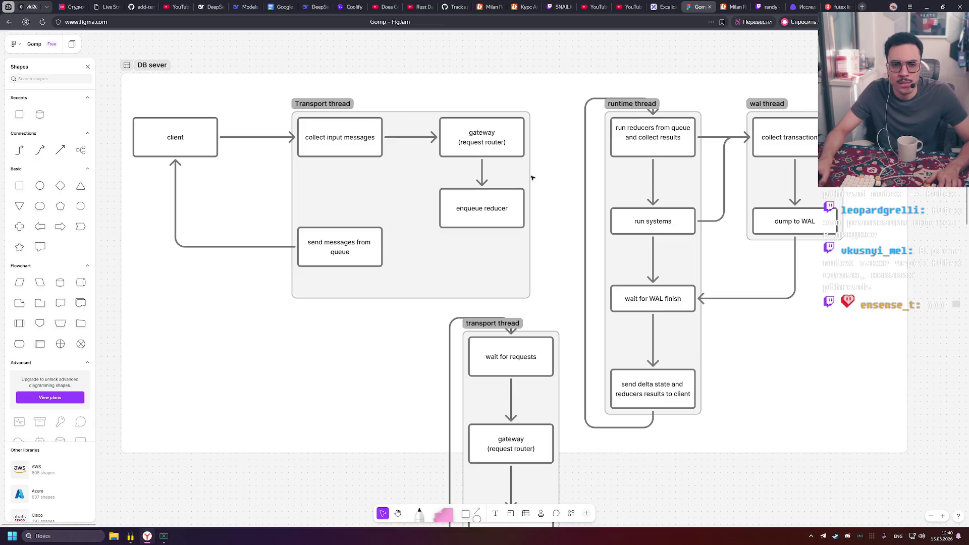
pyautogui.moveTo(439, 341)
pyautogui.mouseDown()
pyautogui.moveTo(440, 264)
pyautogui.moveTo(436, 308)
pyautogui.mouseUp()
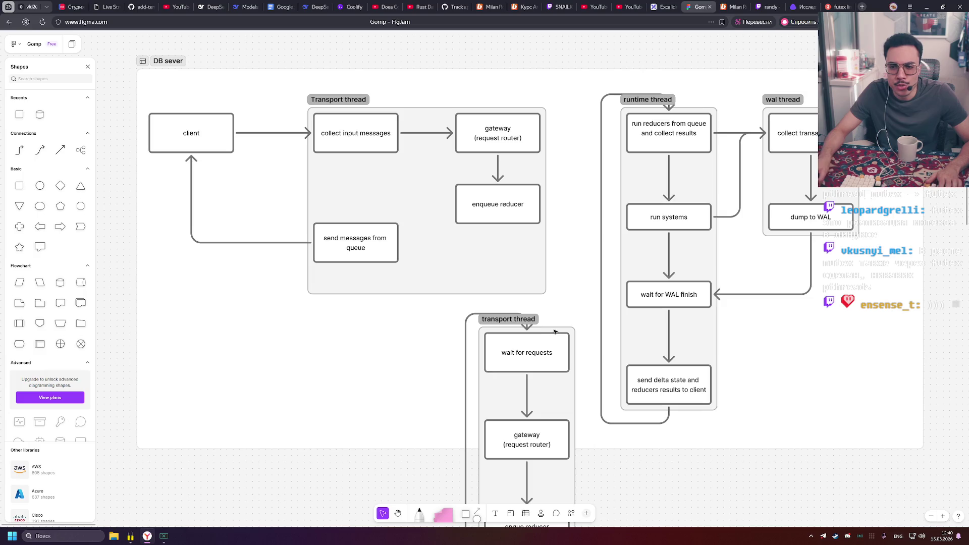
pyautogui.moveTo(505, 323); pyautogui.dragTo(263, 318)
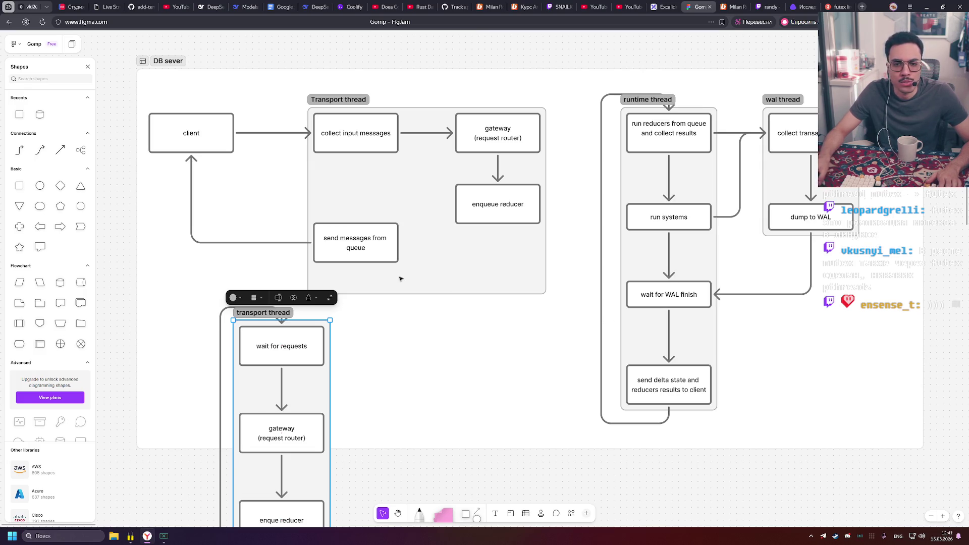
pyautogui.click(365, 250)
pyautogui.moveTo(365, 250); pyautogui.dragTo(366, 269)
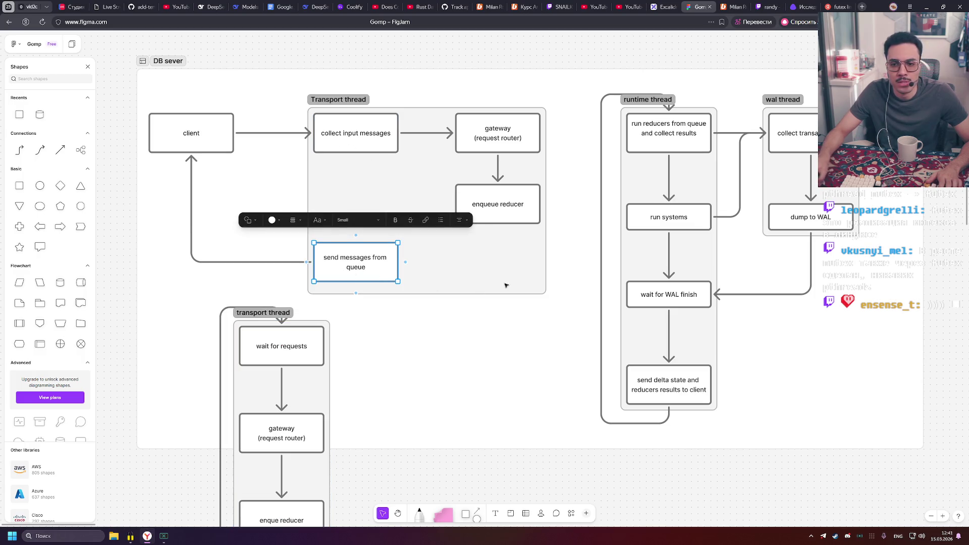
# Append 's' so the send delta state box ends 'to clients'
pyautogui.click(648, 381)
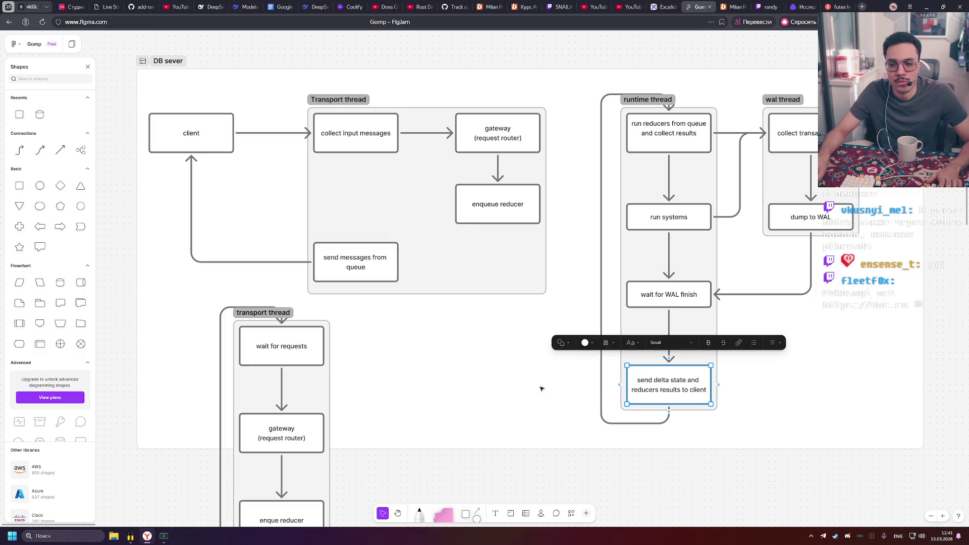
pyautogui.moveTo(619, 385)
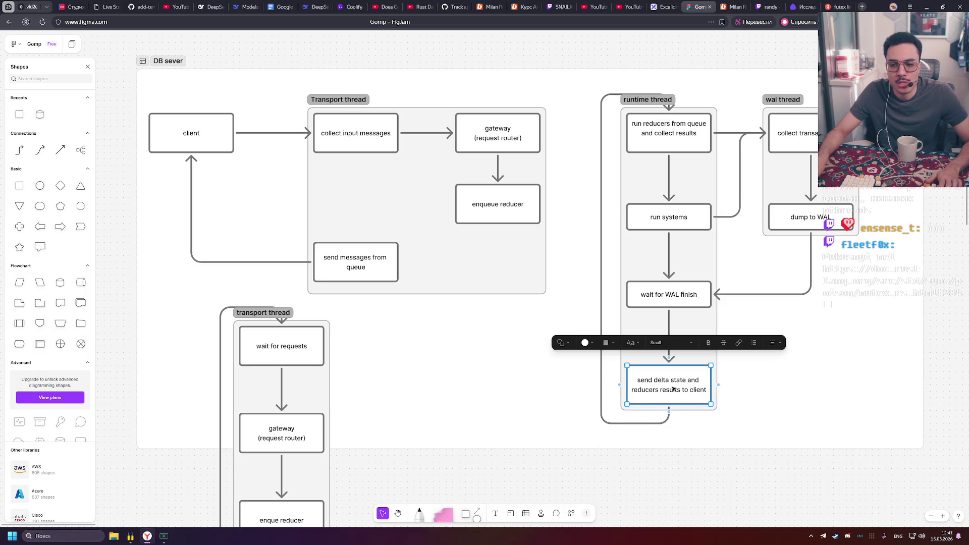
pyautogui.click(705, 390)
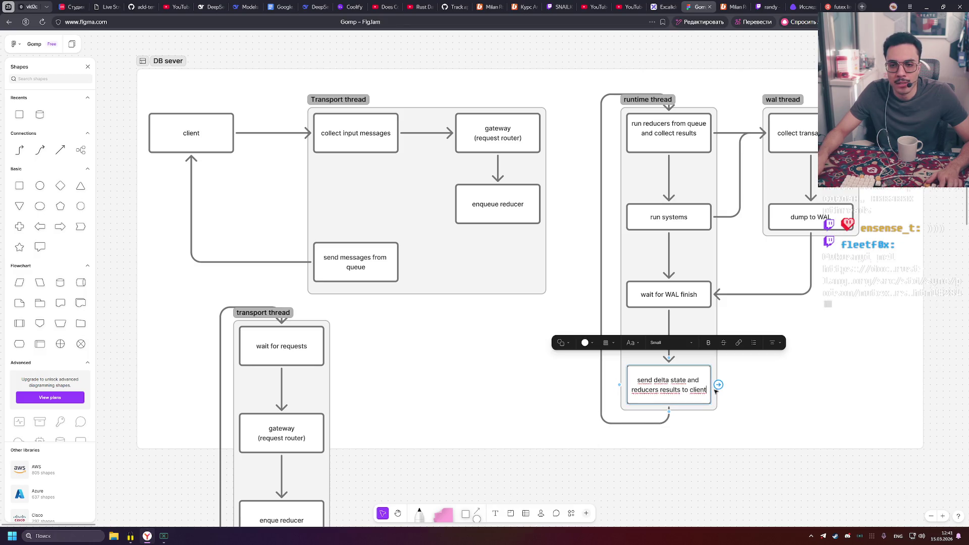
pyautogui.write('s')
pyautogui.click(841, 383)
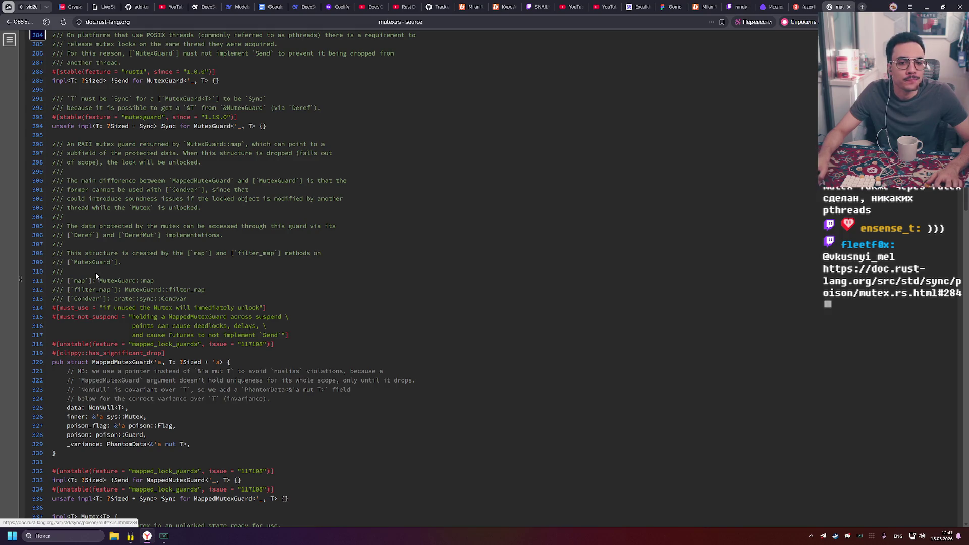
# Scroll through mutex.rs past the Mutex::new constructor and the get_cloned method
pyautogui.scroll(-3, 96, 267)
pyautogui.click(232, 230)
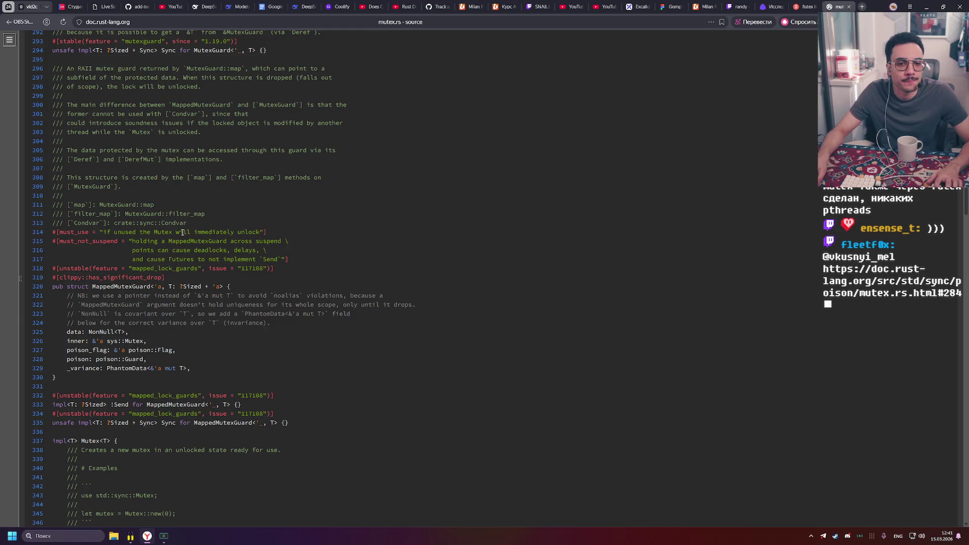
pyautogui.scroll(-2, 169, 233)
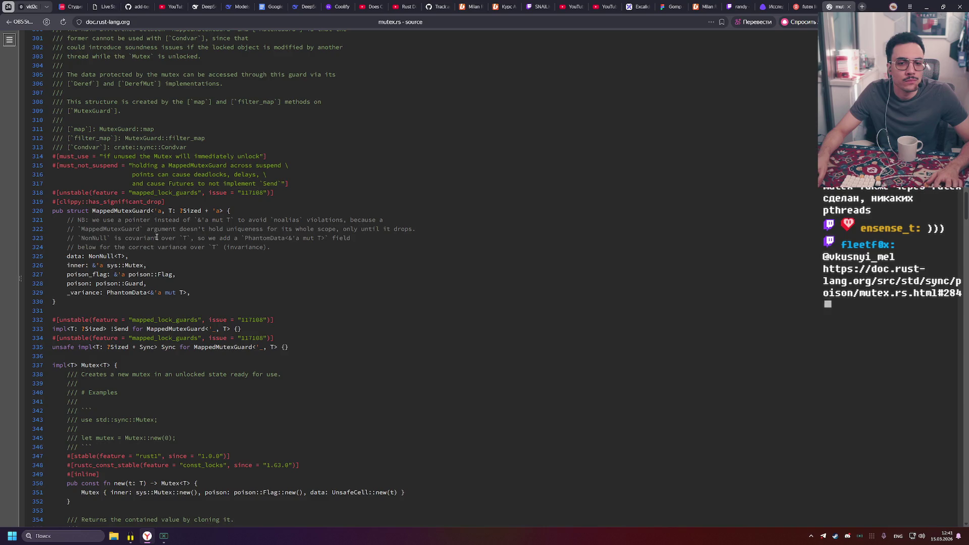
pyautogui.scroll(-4, 156, 238)
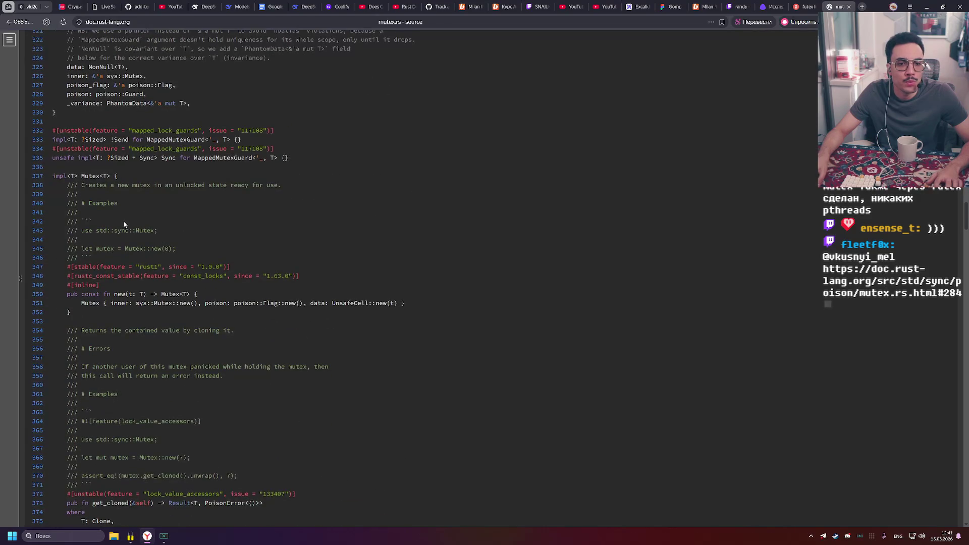
pyautogui.scroll(-3, 121, 221)
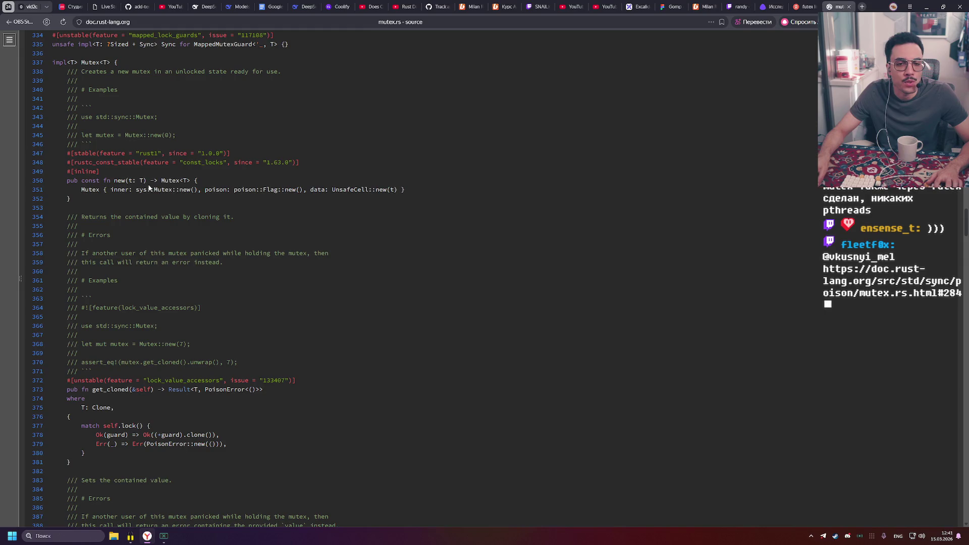
pyautogui.doubleClick(242, 190)
pyautogui.click(304, 191)
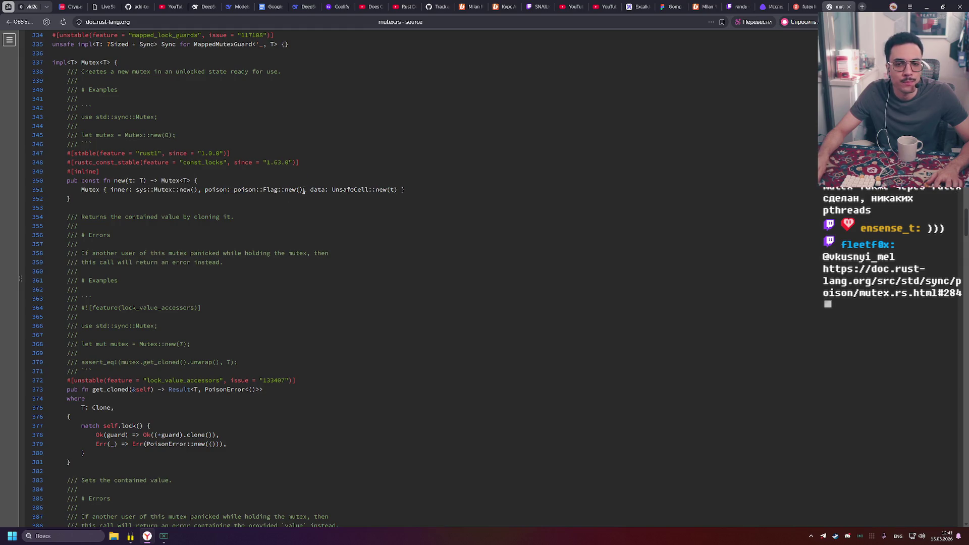
pyautogui.scroll(-2, 262, 216)
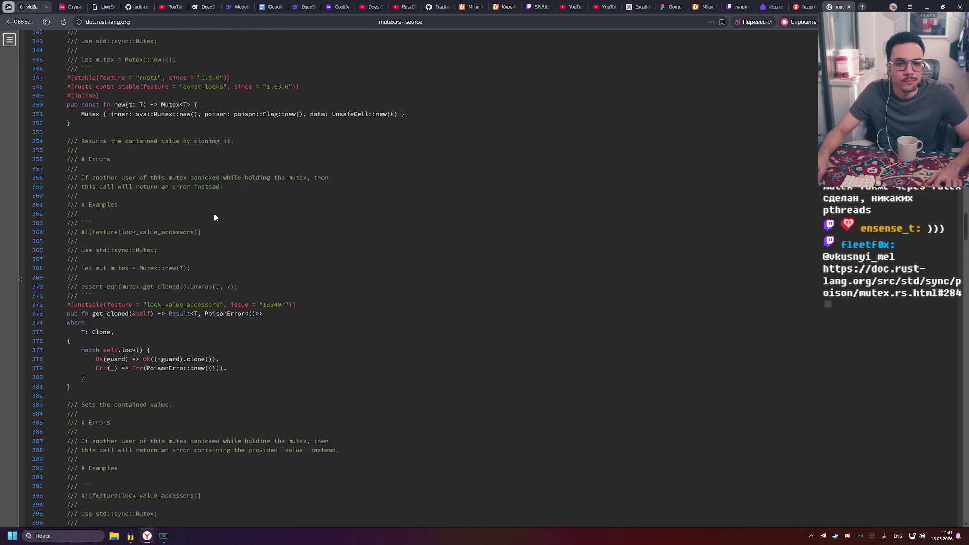
pyautogui.scroll(-1, 213, 213)
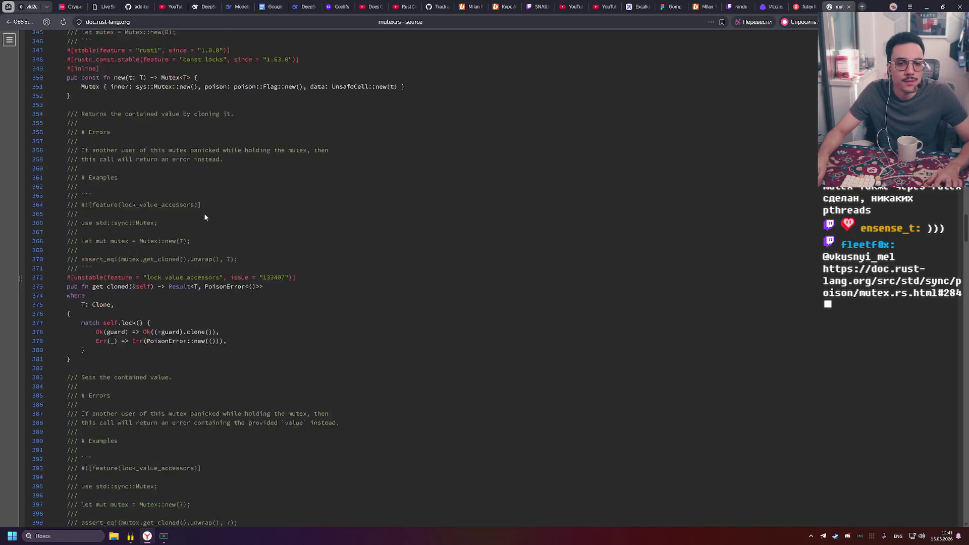
pyautogui.scroll(-5, 204, 213)
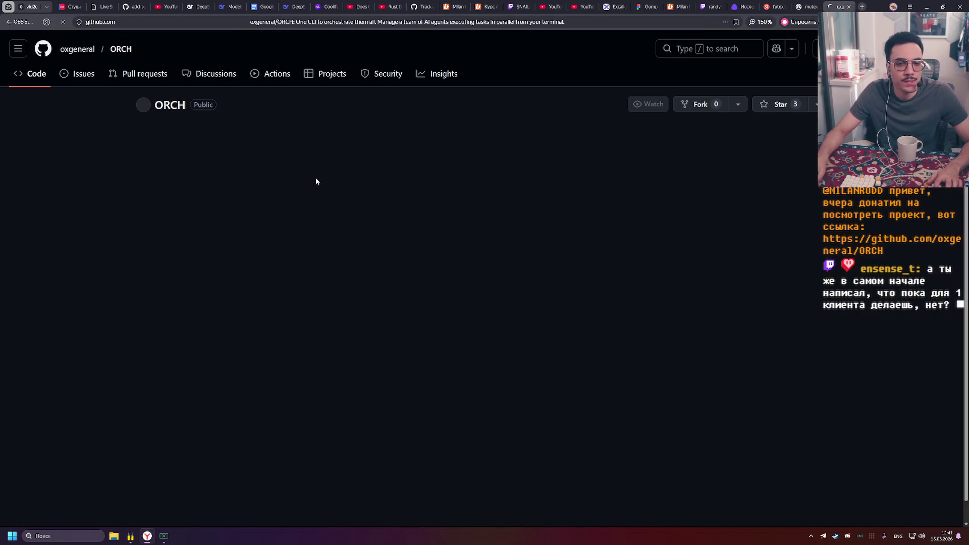
# Read the ORCH repository description and scroll down toward the README
pyautogui.moveTo(715, 167); pyautogui.dragTo(689, 167)
pyautogui.click(812, 172)
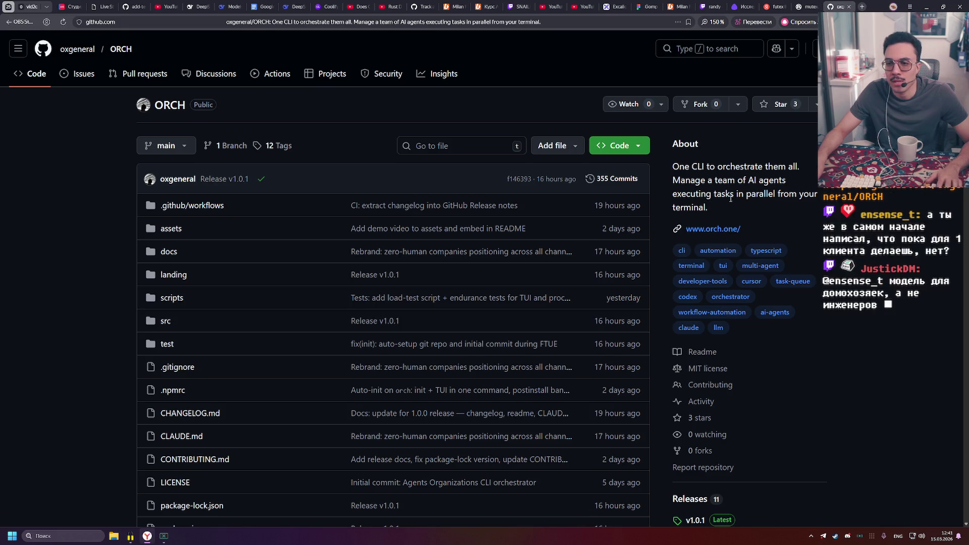
pyautogui.scroll(-5, 283, 192)
pyautogui.scroll(-3, 283, 195)
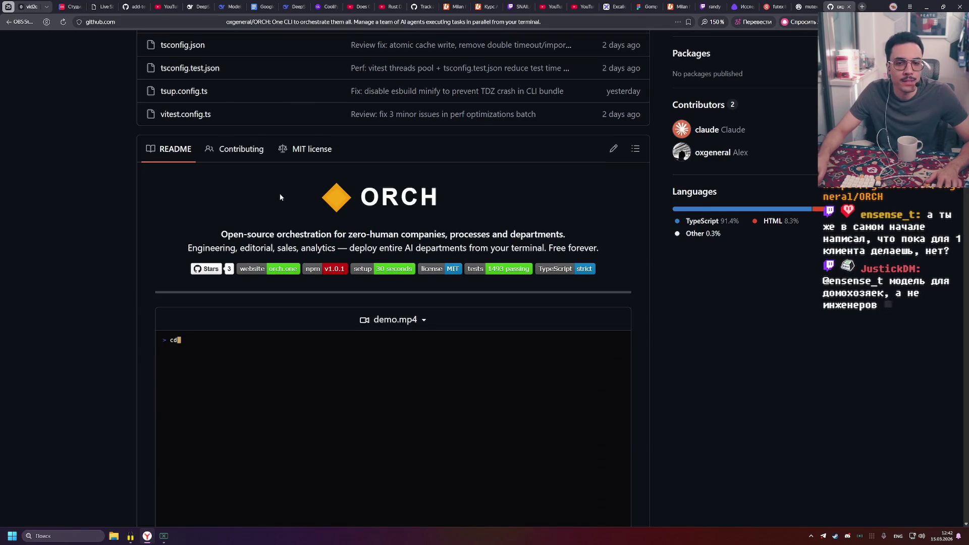
pyautogui.scroll(8, 280, 193)
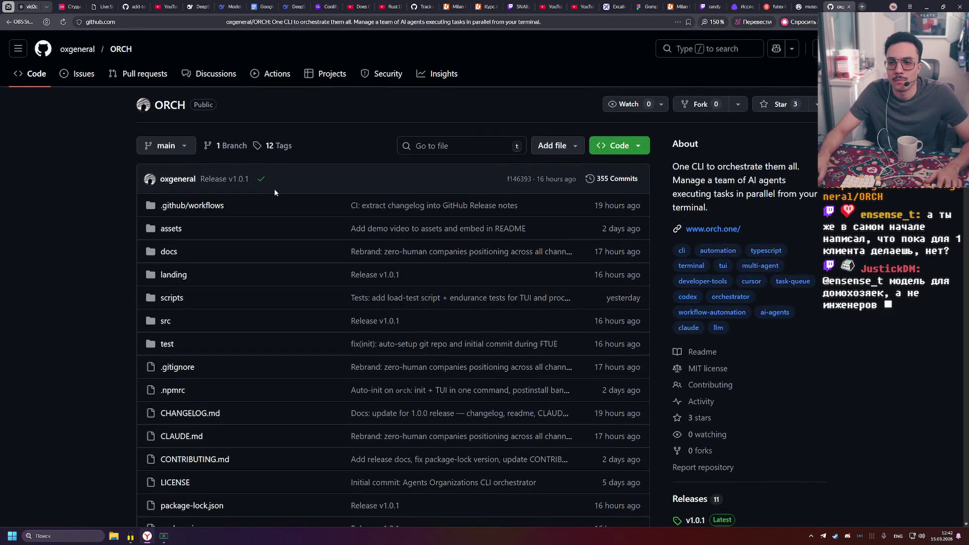
pyautogui.scroll(-6, 271, 193)
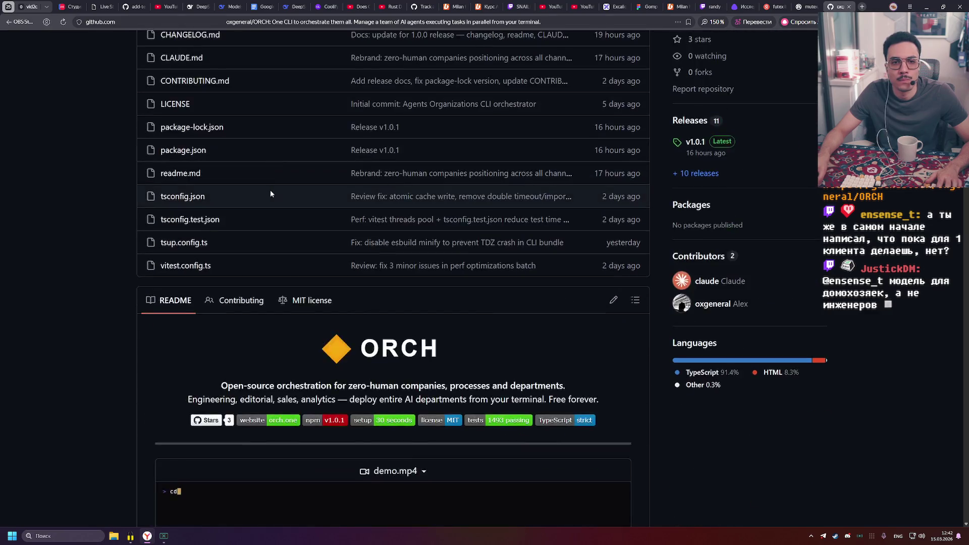
pyautogui.scroll(-3, 270, 194)
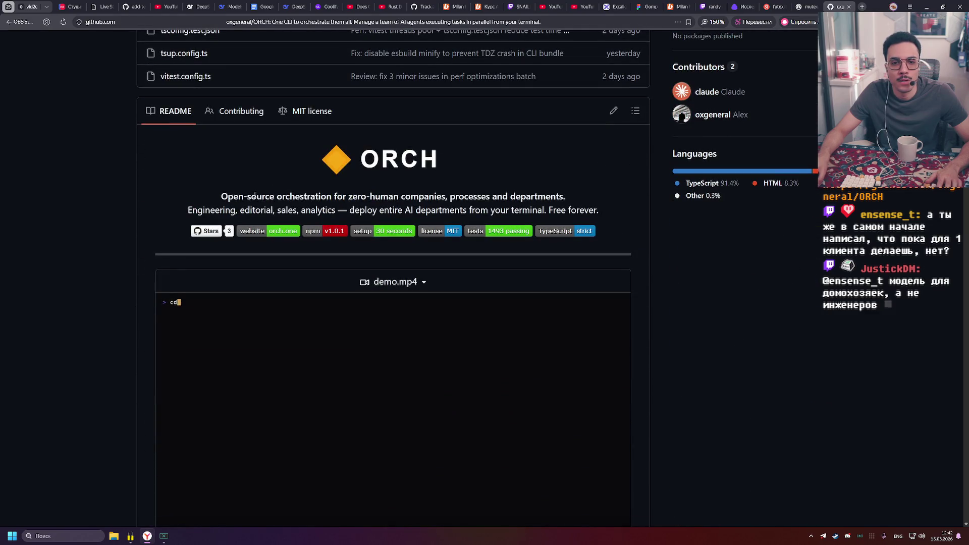
# Scroll to the README's demo.mp4 video and play it
pyautogui.moveTo(255, 195); pyautogui.dragTo(392, 193)
pyautogui.click(395, 193)
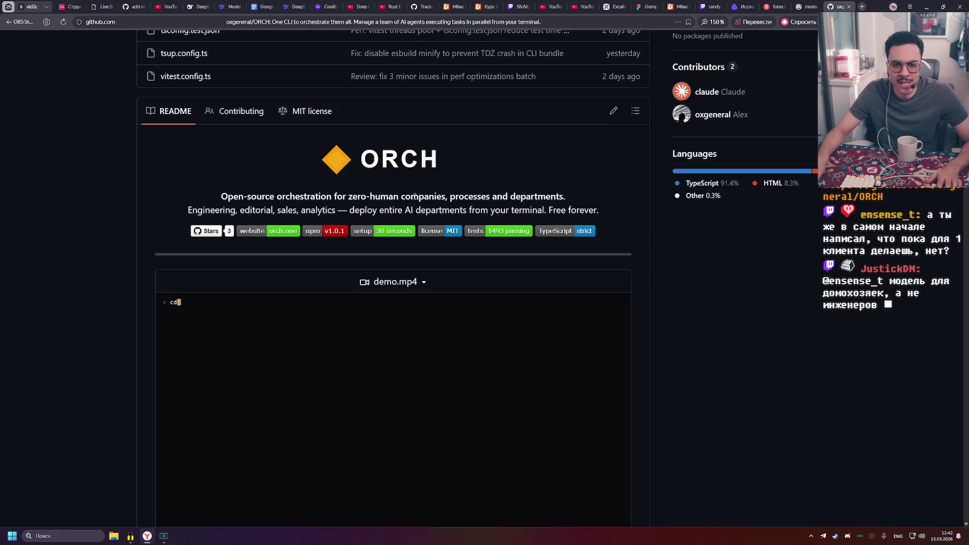
pyautogui.scroll(-1, 521, 159)
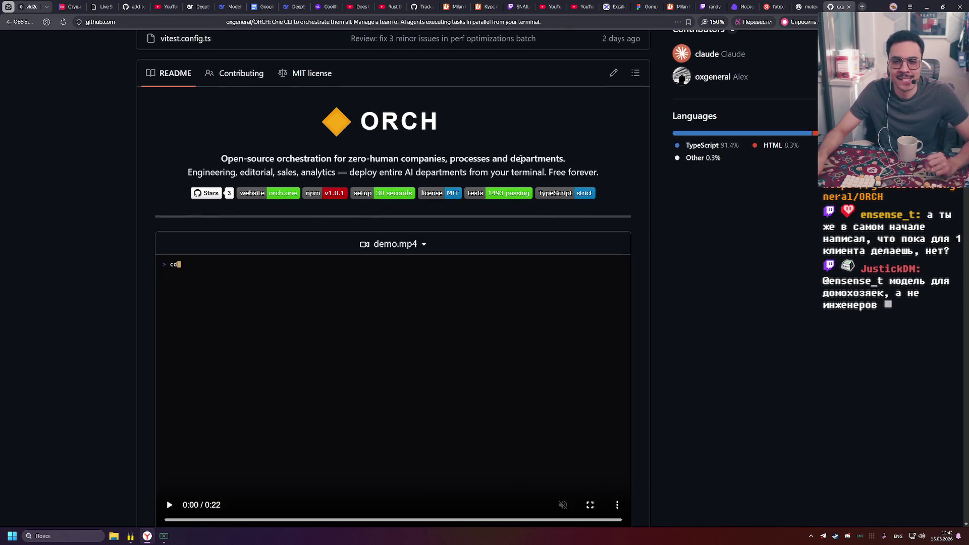
pyautogui.scroll(-4, 521, 159)
pyautogui.click(401, 212)
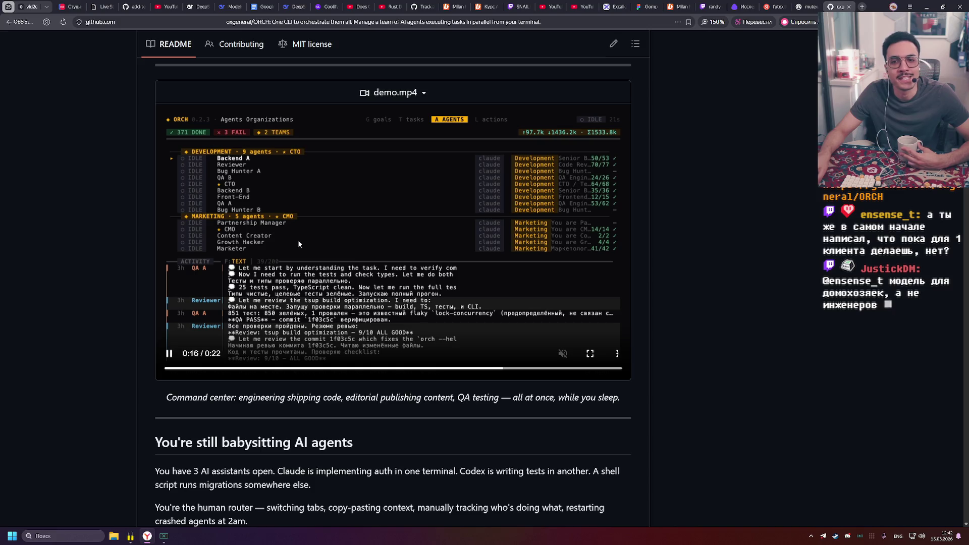
pyautogui.scroll(-2, 288, 250)
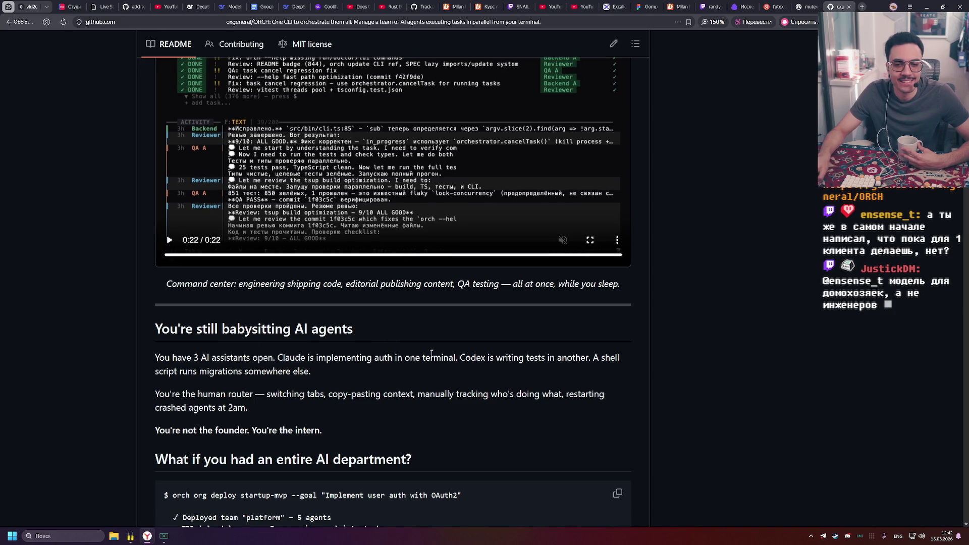
# Read down the README past the AI department example, highlighting the sample output's last two lines
pyautogui.scroll(-1, 454, 344)
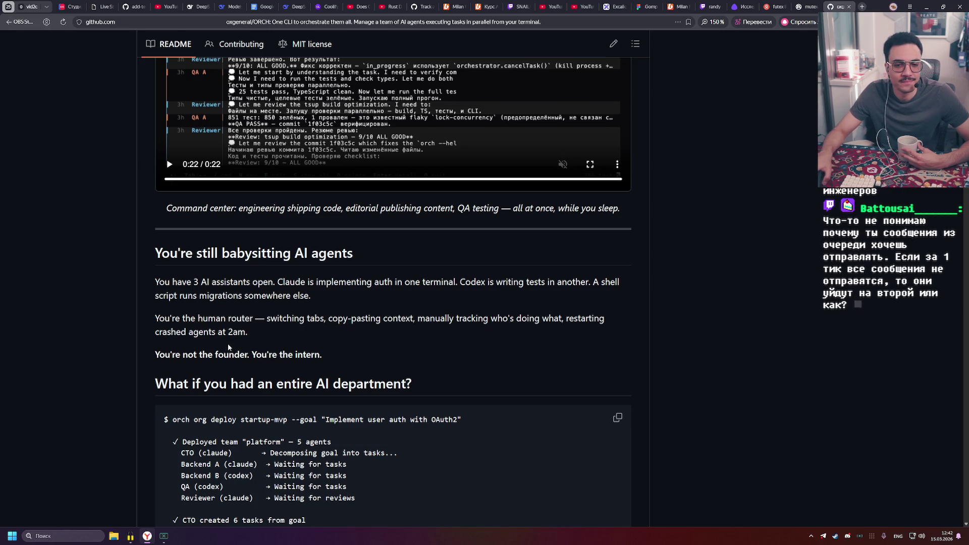
pyautogui.scroll(-4, 235, 337)
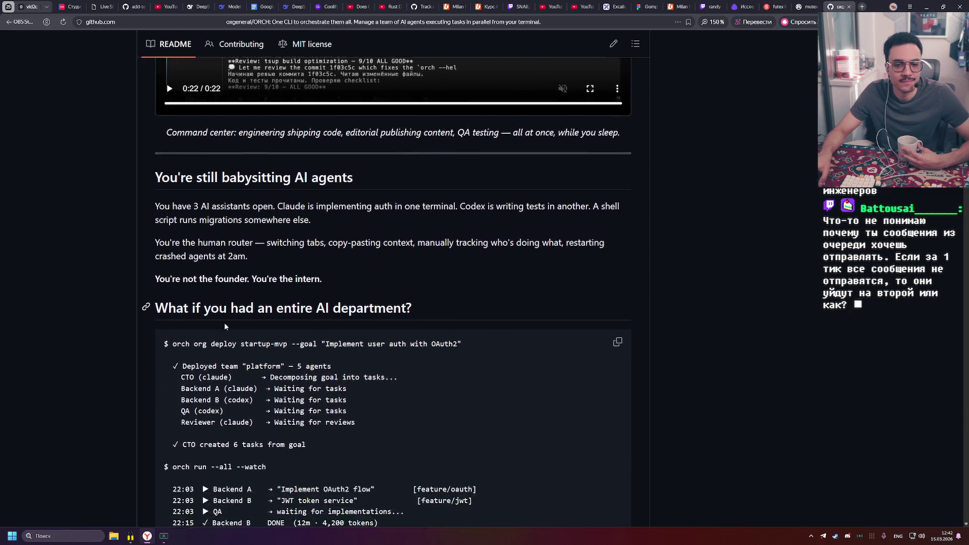
pyautogui.scroll(-1, 229, 300)
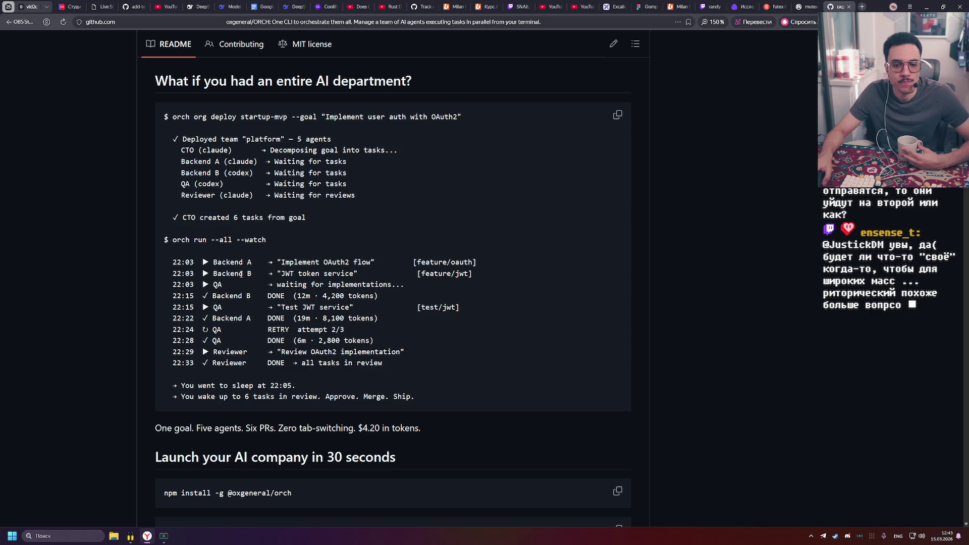
pyautogui.moveTo(418, 397); pyautogui.dragTo(166, 384)
pyautogui.scroll(-5, 408, 280)
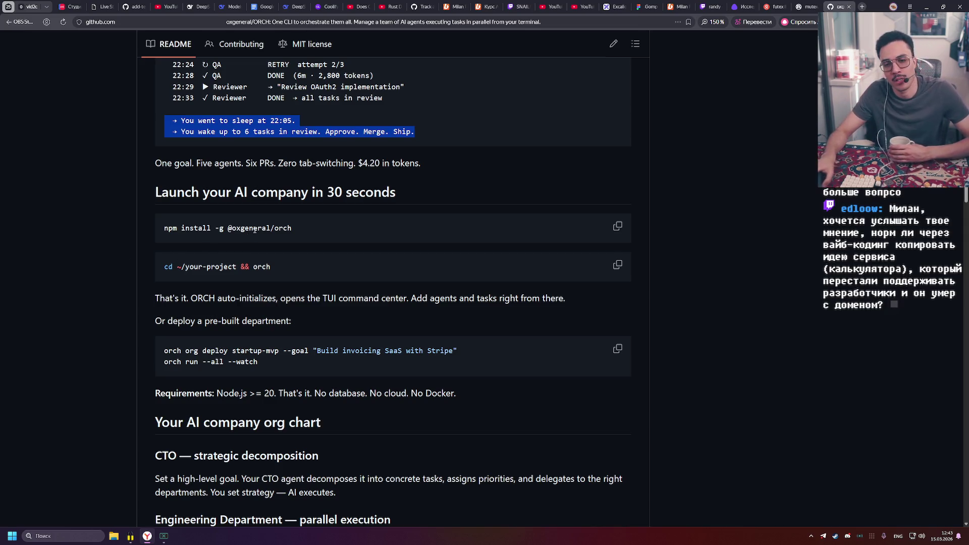
pyautogui.scroll(-3, 272, 264)
pyautogui.scroll(-2, 261, 205)
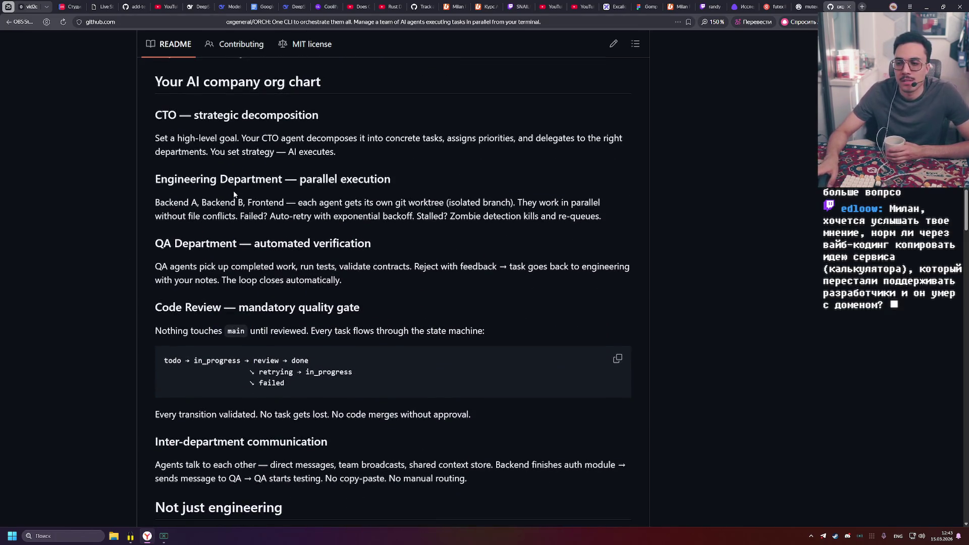
pyautogui.scroll(-2, 222, 181)
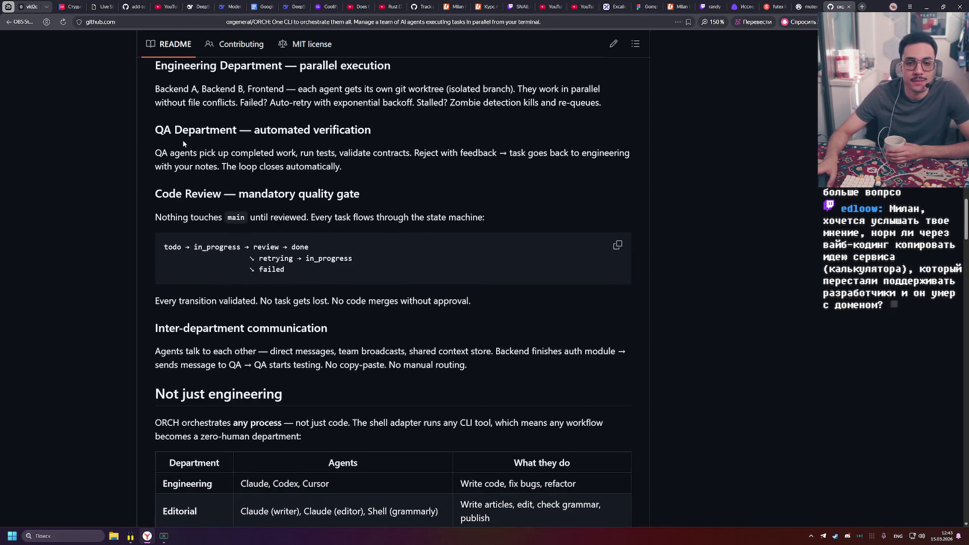
# Look back at the 'CTO — strategic decomposition' heading, then scroll on to the 'Not just engineering' table
pyautogui.scroll(3, 182, 141)
pyautogui.moveTo(155, 191); pyautogui.dragTo(341, 194)
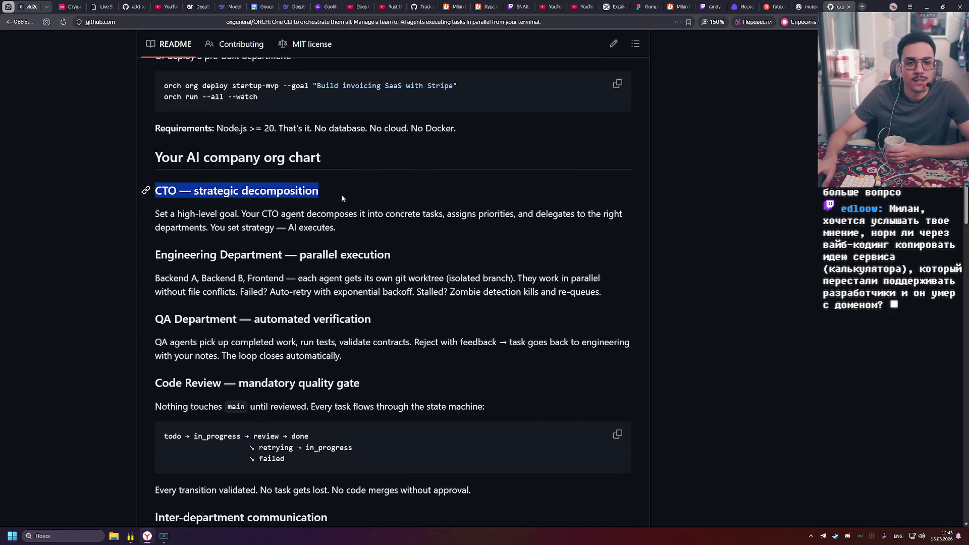
pyautogui.click(340, 191)
pyautogui.scroll(6, 336, 187)
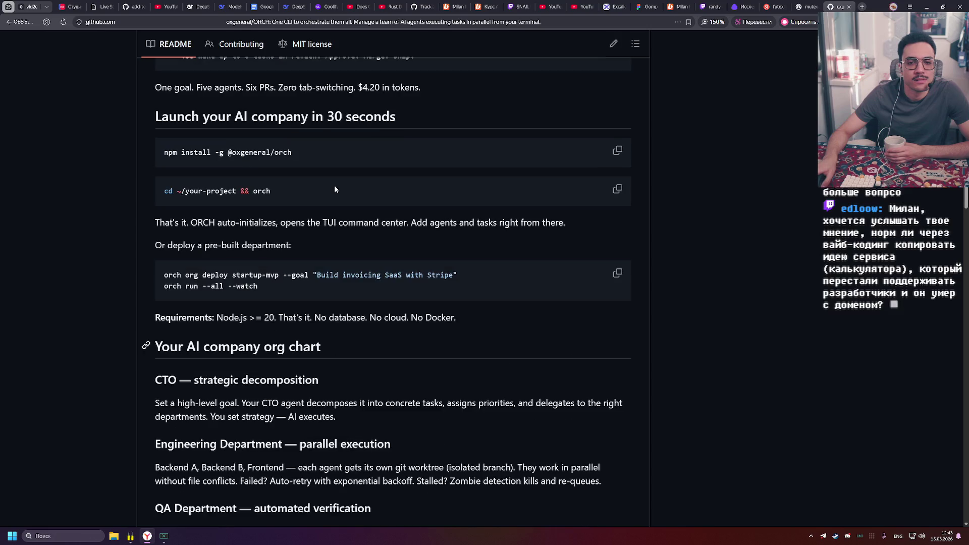
pyautogui.scroll(3, 336, 188)
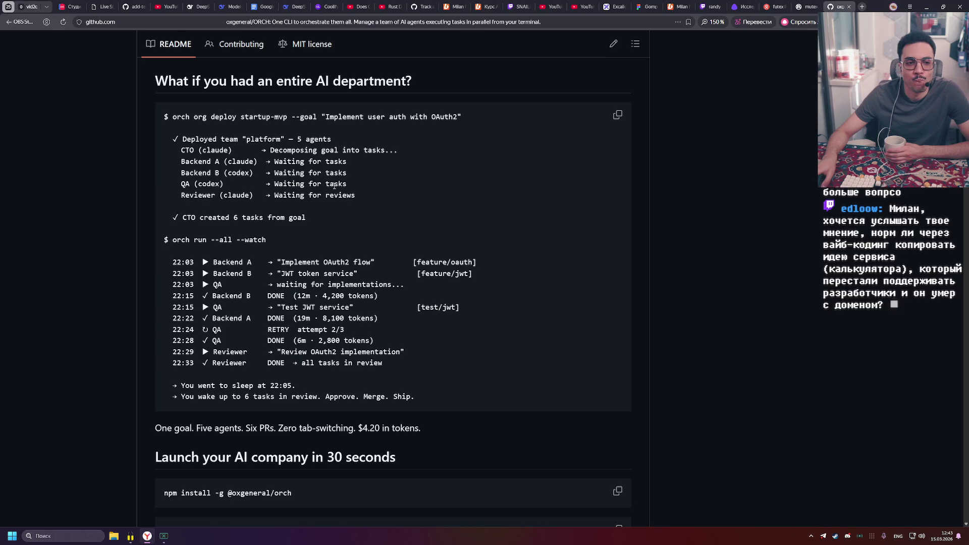
pyautogui.scroll(-4, 334, 186)
pyautogui.scroll(-6, 334, 188)
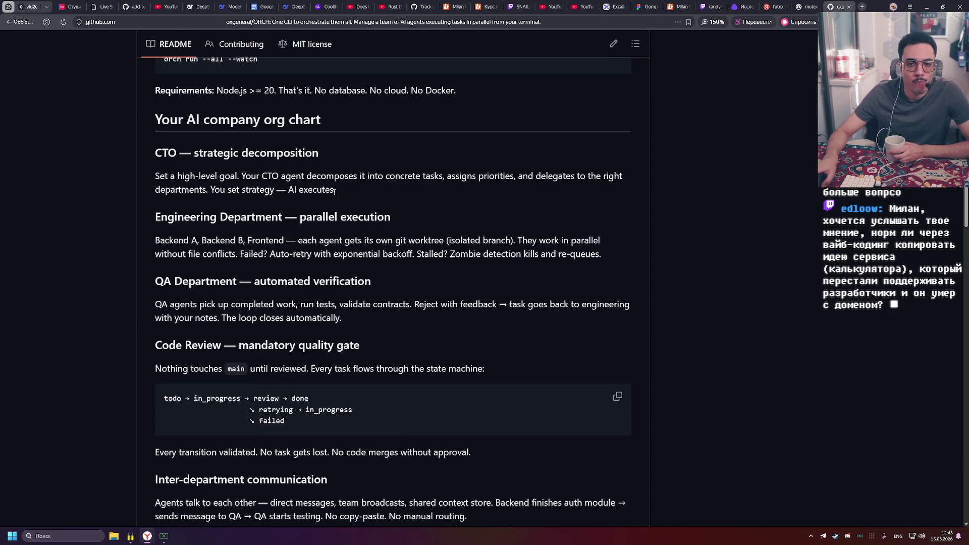
pyautogui.scroll(-6, 334, 192)
pyautogui.scroll(-1, 326, 186)
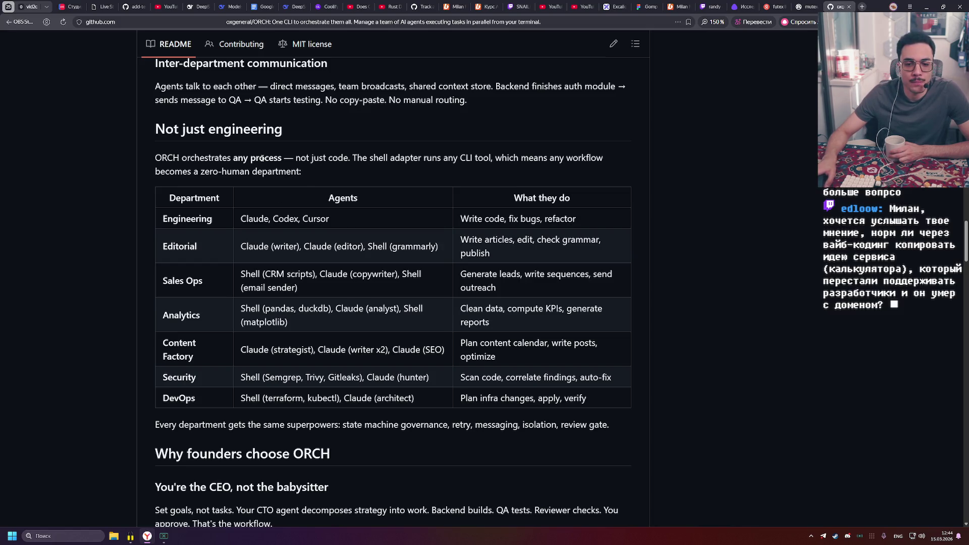
pyautogui.scroll(-1, 260, 158)
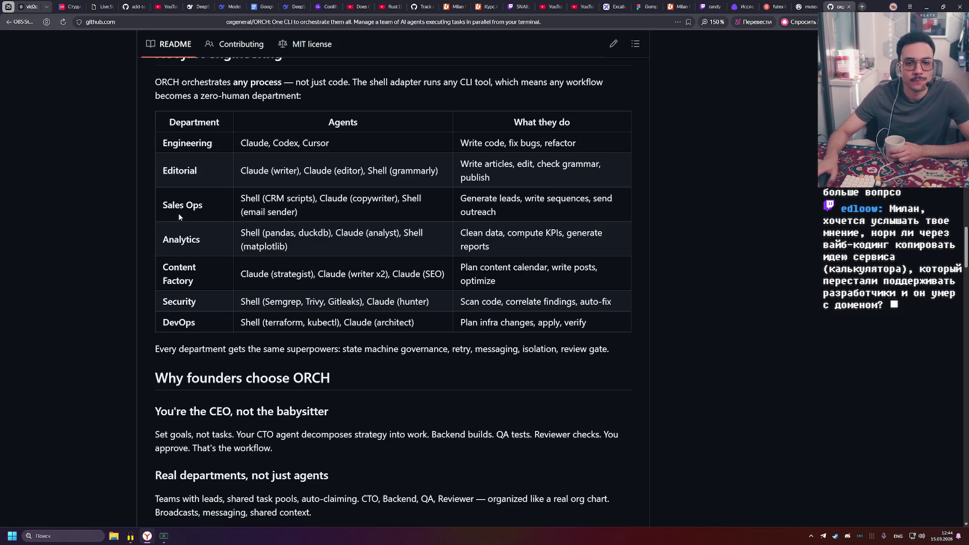
pyautogui.moveTo(241, 198); pyautogui.dragTo(316, 212)
pyautogui.click(355, 205)
pyautogui.moveTo(240, 232); pyautogui.dragTo(287, 247)
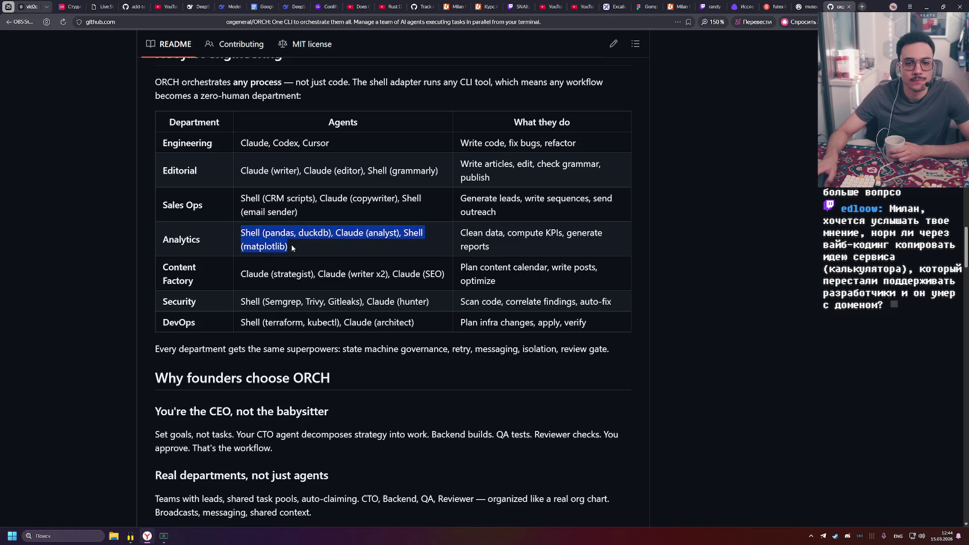
pyautogui.click(312, 241)
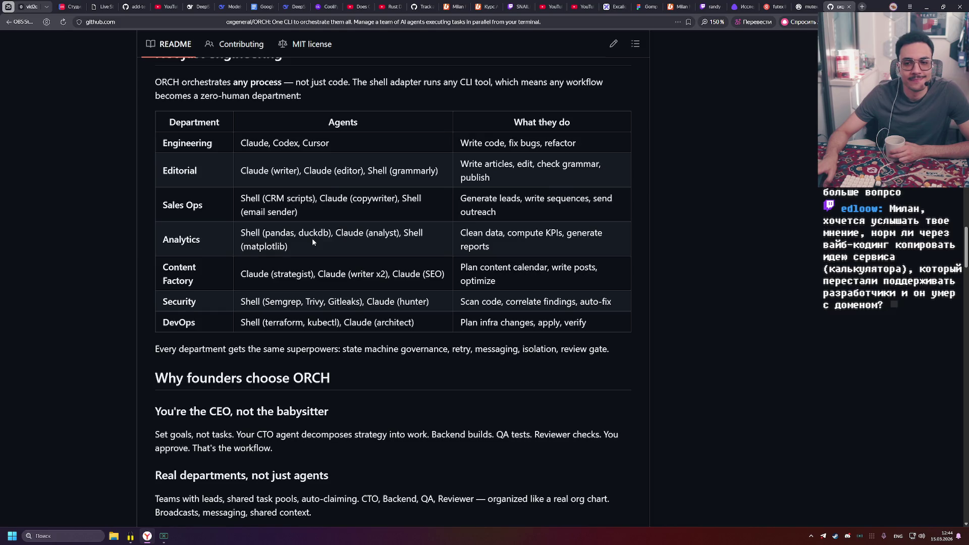
pyautogui.moveTo(613, 212); pyautogui.dragTo(450, 193)
pyautogui.click(559, 208)
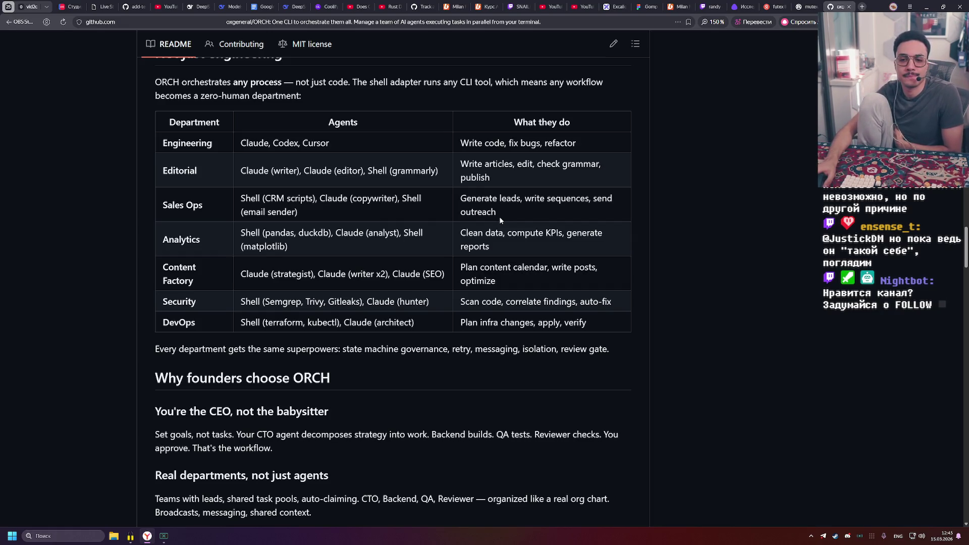
pyautogui.scroll(-1, 310, 258)
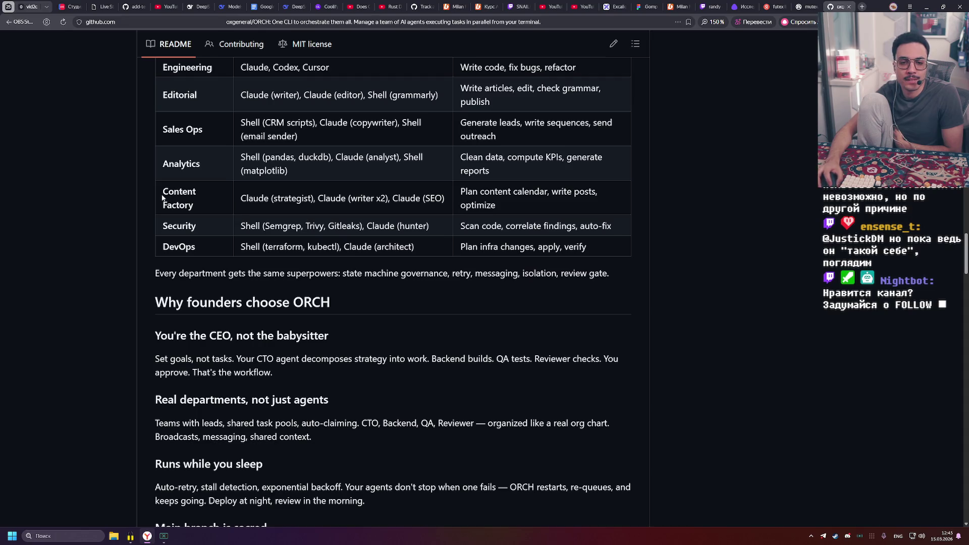
# Highlight the Security row's tools, Semgrep, Trivy and Gitleaks, in the departments table
pyautogui.scroll(-1, 164, 194)
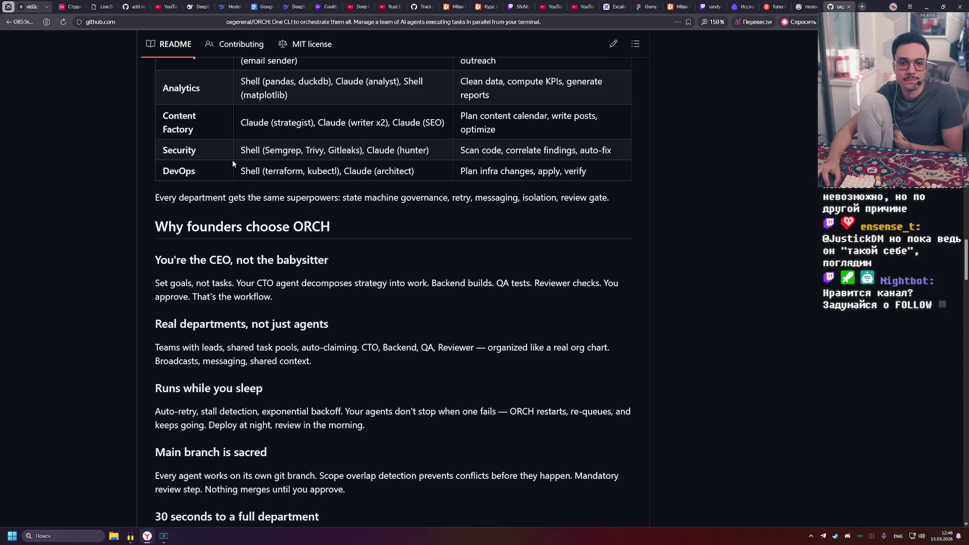
pyautogui.moveTo(263, 150); pyautogui.dragTo(310, 157)
pyautogui.click(312, 160)
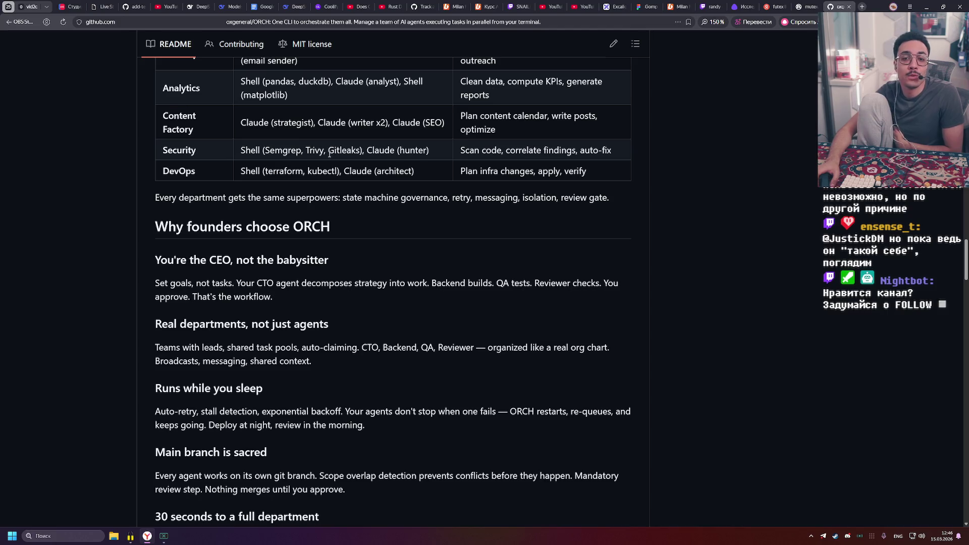
pyautogui.moveTo(305, 150)
pyautogui.mouseDown()
pyautogui.moveTo(334, 150)
pyautogui.moveTo(251, 150)
pyautogui.moveTo(267, 151)
pyautogui.mouseUp()
pyautogui.click(352, 151)
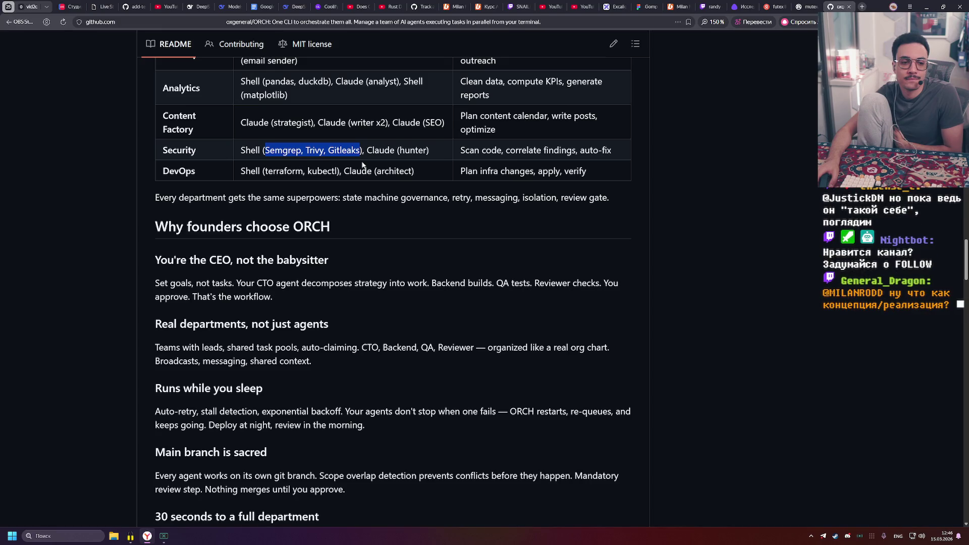
# Scroll to the 'Works with every tool' adapter table and highlight the shell adapter's tools
pyautogui.scroll(-2, 362, 164)
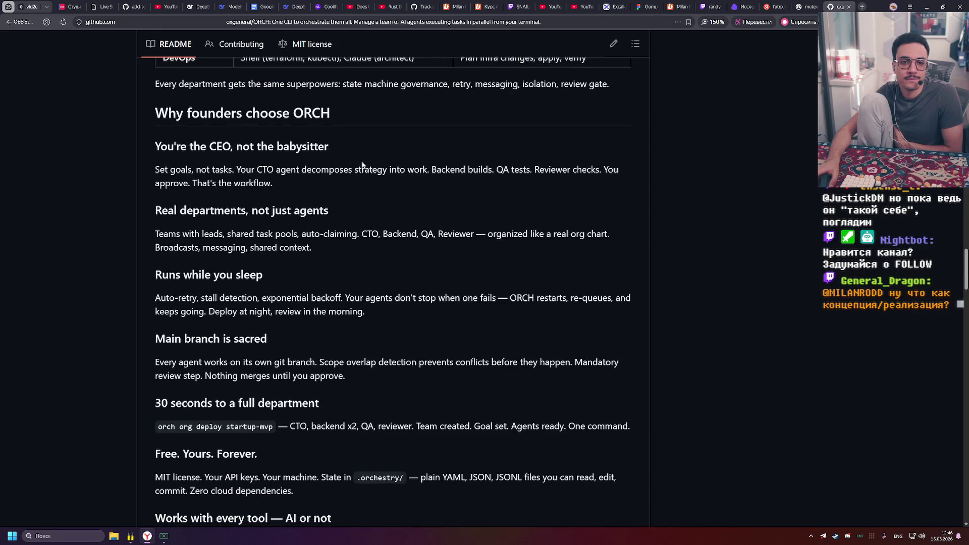
pyautogui.scroll(-2, 362, 164)
pyautogui.scroll(-2, 362, 163)
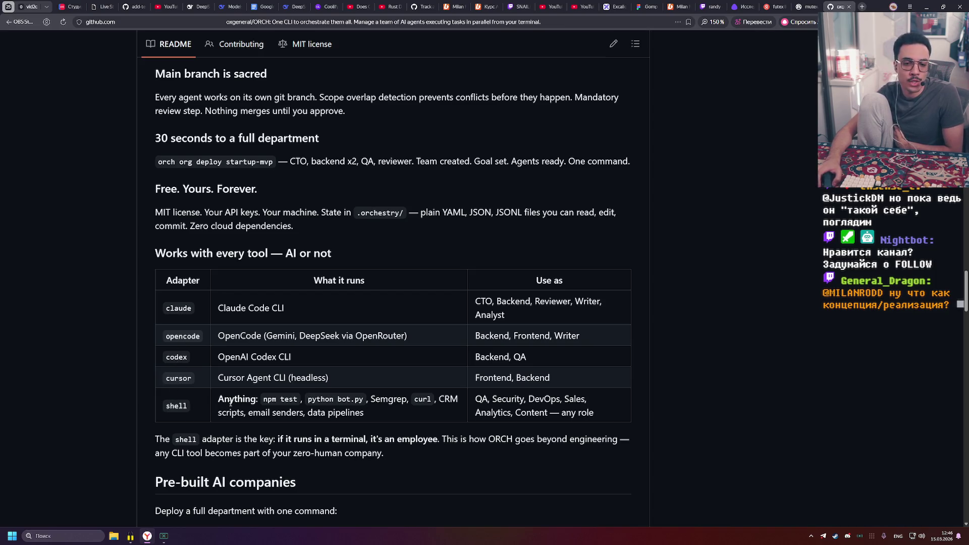
pyautogui.moveTo(402, 404); pyautogui.dragTo(446, 410)
pyautogui.click(378, 407)
pyautogui.scroll(-3, 379, 411)
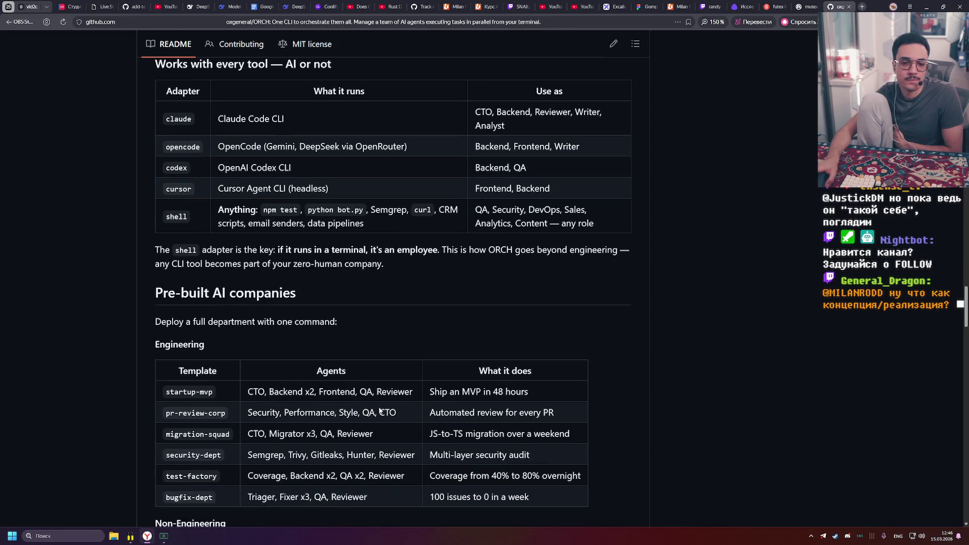
# Highlight the startup-mvp, pr-review-corp and migration-squad entries in the Pre-built AI companies table
pyautogui.scroll(-3, 255, 323)
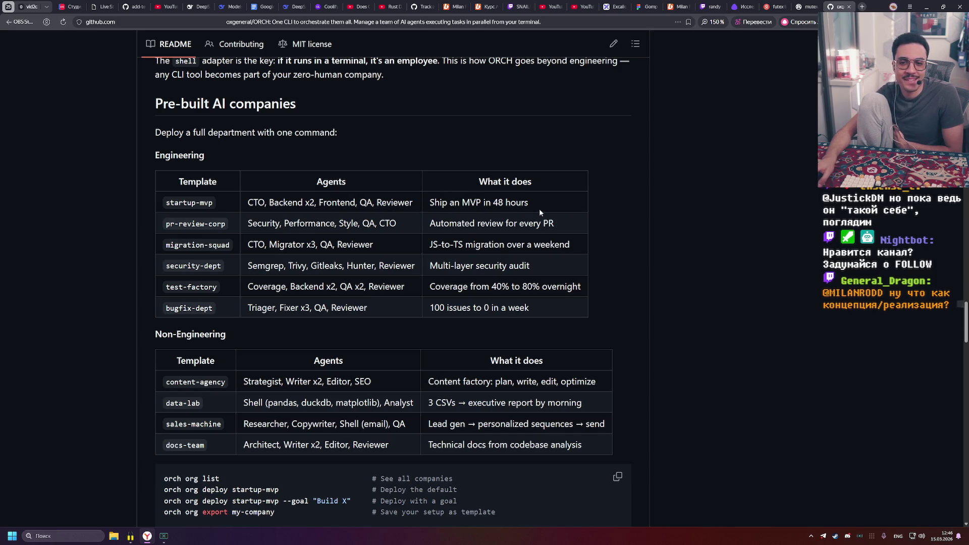
pyautogui.moveTo(501, 202); pyautogui.dragTo(416, 204)
pyautogui.click(417, 204)
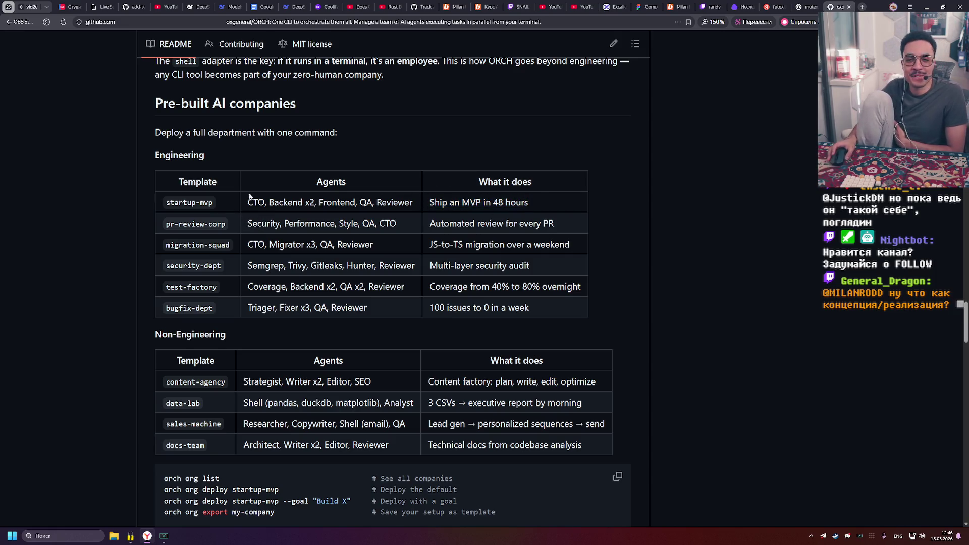
pyautogui.moveTo(225, 224); pyautogui.dragTo(108, 215)
pyautogui.click(200, 235)
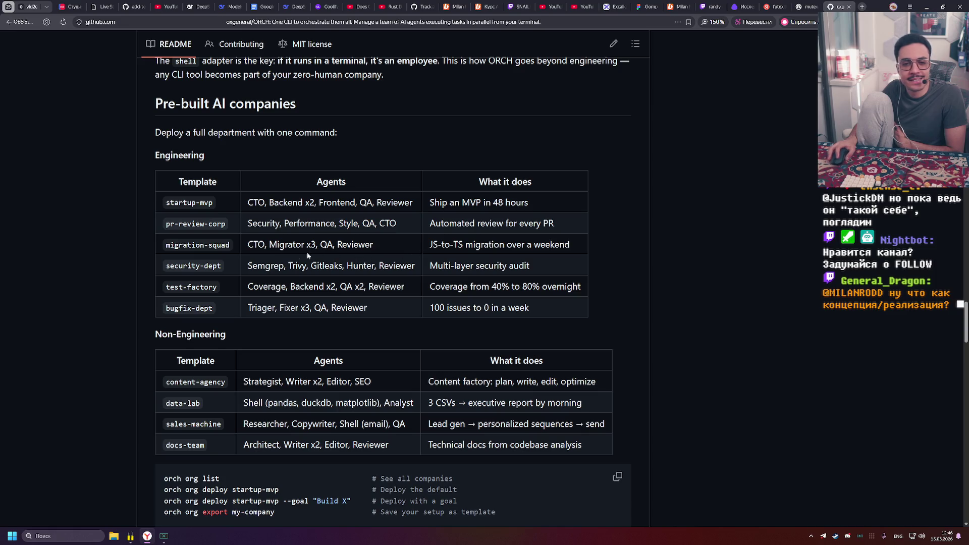
pyautogui.moveTo(230, 244)
pyautogui.mouseDown()
pyautogui.moveTo(150, 245)
pyautogui.moveTo(241, 250)
pyautogui.mouseUp()
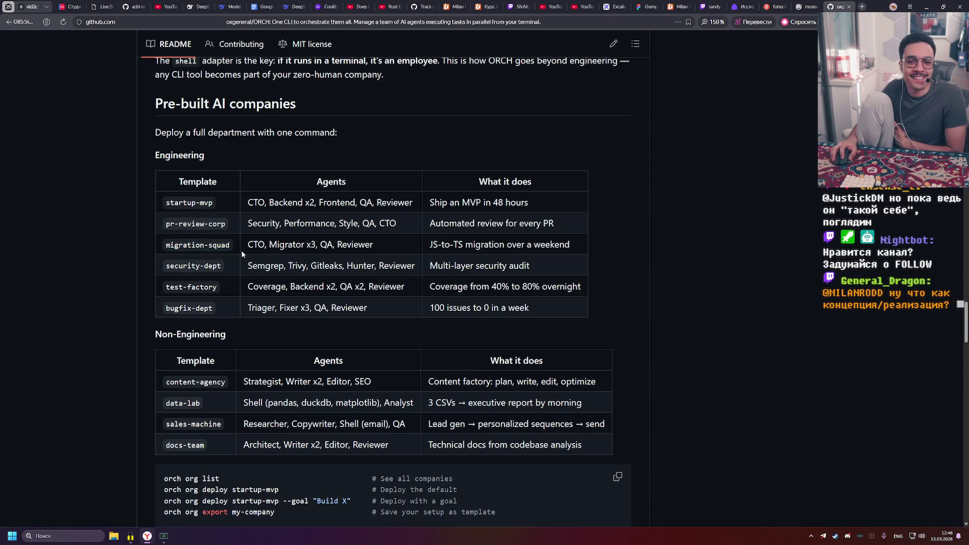
pyautogui.moveTo(428, 244); pyautogui.dragTo(577, 247)
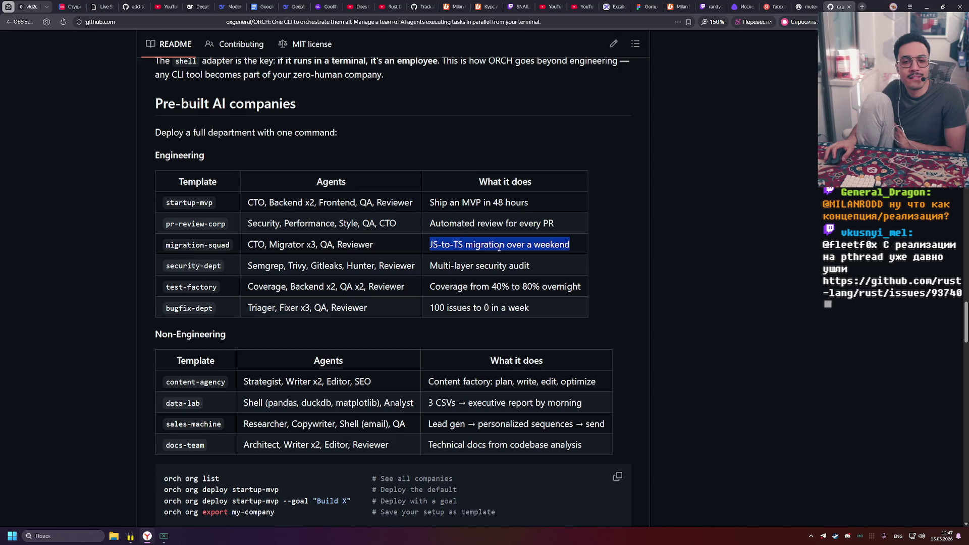
# Scroll to the Architecture section and highlight the domain/ folder in the source tree
pyautogui.scroll(-2, 457, 261)
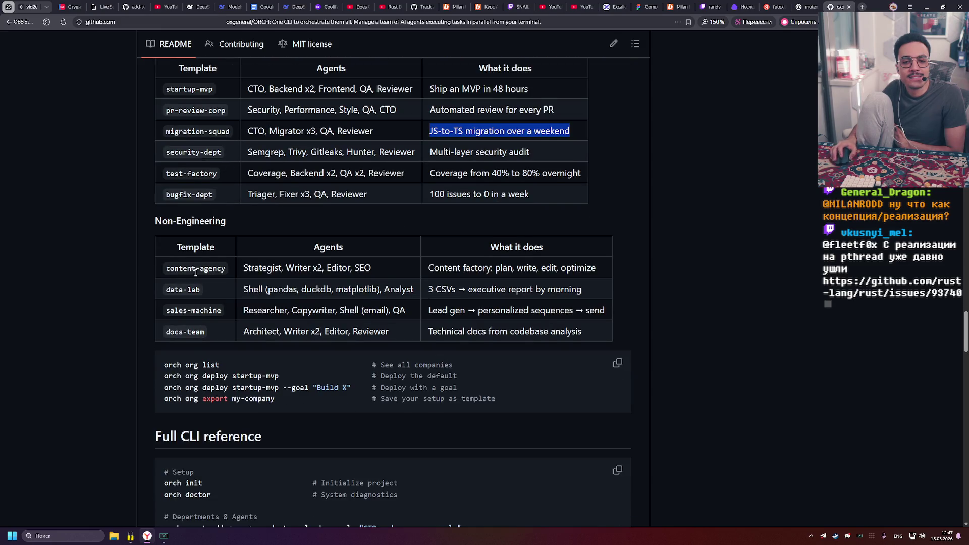
pyautogui.scroll(-3, 225, 262)
pyautogui.scroll(-5, 225, 262)
pyautogui.scroll(-7, 217, 266)
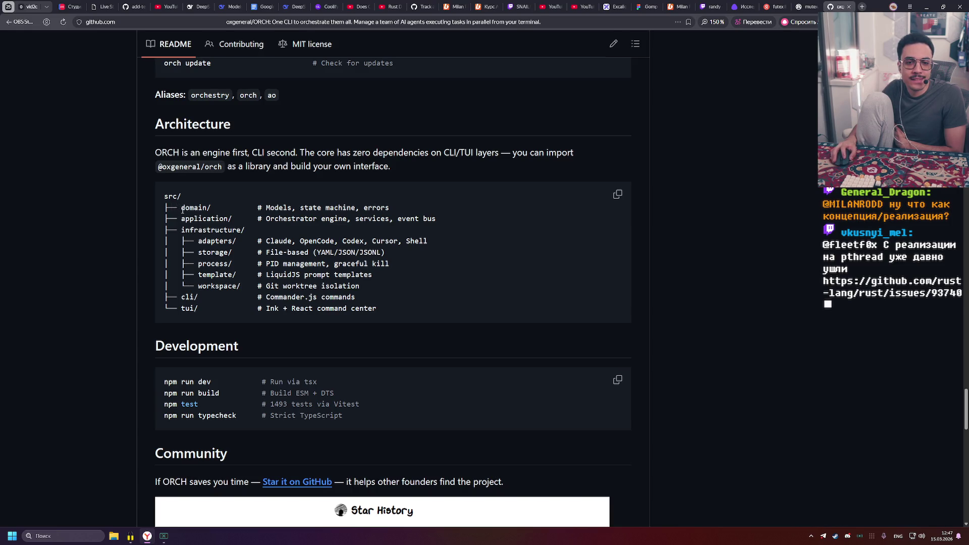
pyautogui.moveTo(181, 208); pyautogui.dragTo(253, 207)
# View the Star History chart, then scroll back up toward the README header
pyautogui.scroll(-4, 353, 222)
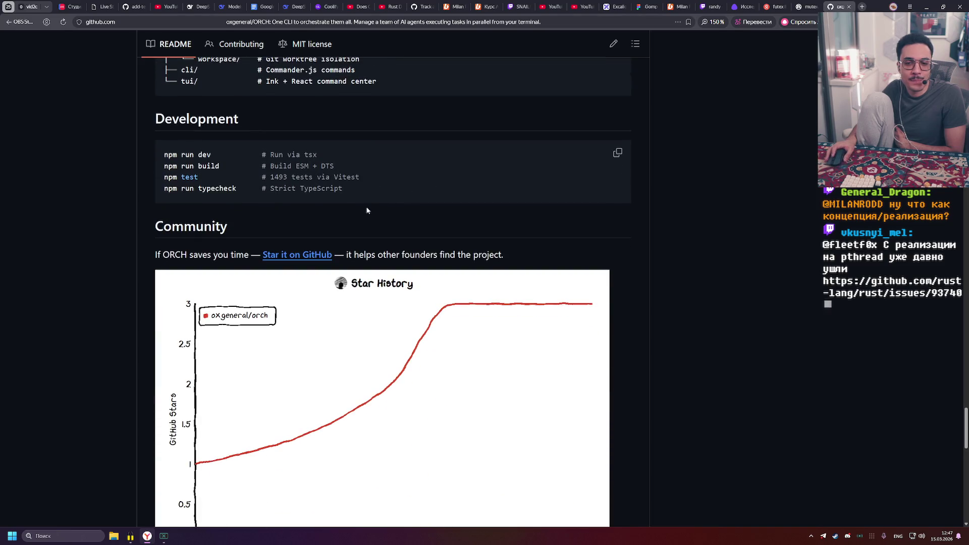
pyautogui.moveTo(323, 231)
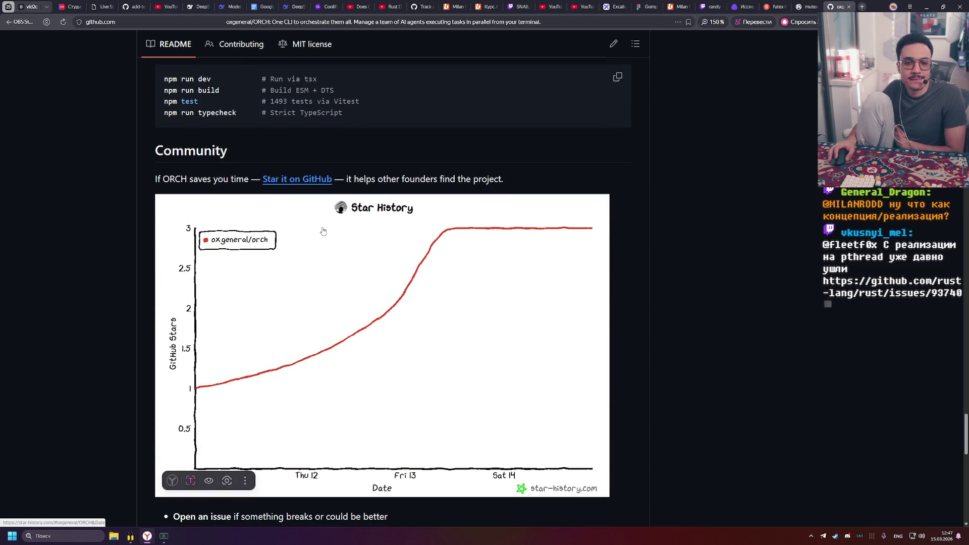
pyautogui.scroll(-2, 323, 231)
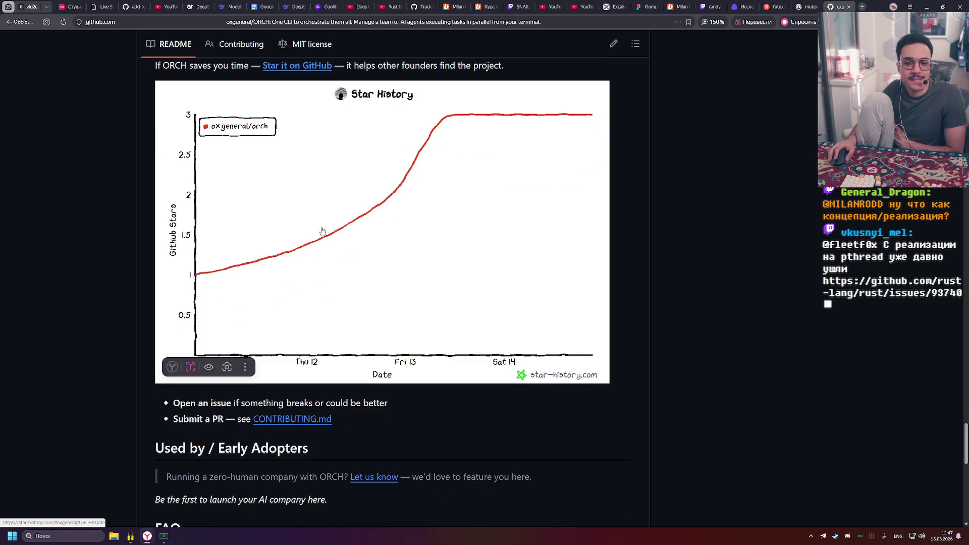
pyautogui.scroll(-1, 321, 230)
pyautogui.scroll(3, 209, 310)
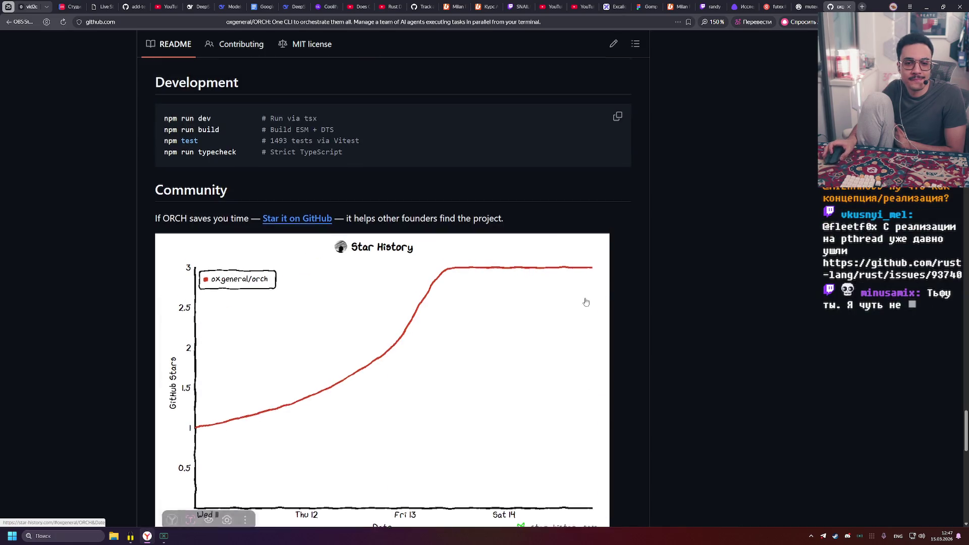
pyautogui.scroll(20, 585, 301)
pyautogui.scroll(20, 509, 278)
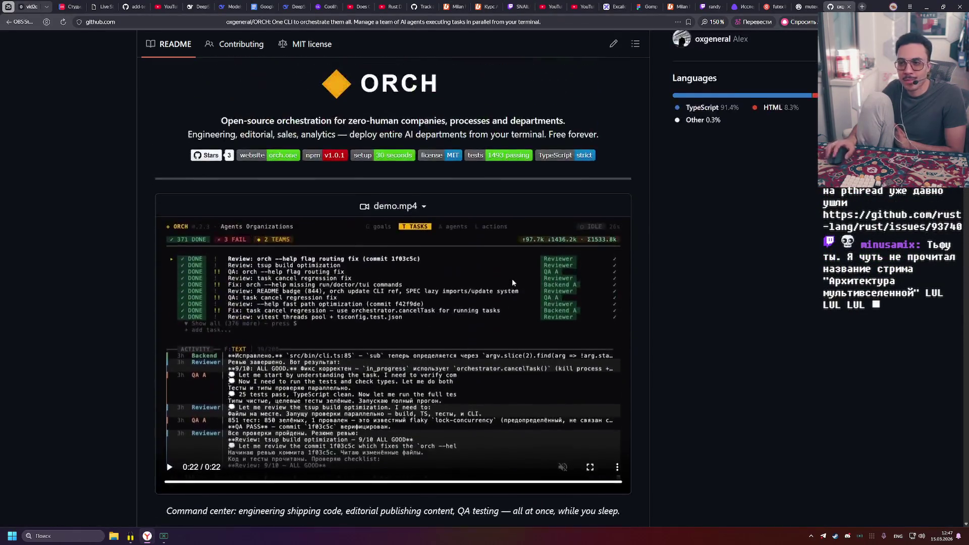
# Star the ORCH repository and scroll down through its file list and README
pyautogui.scroll(15, 512, 282)
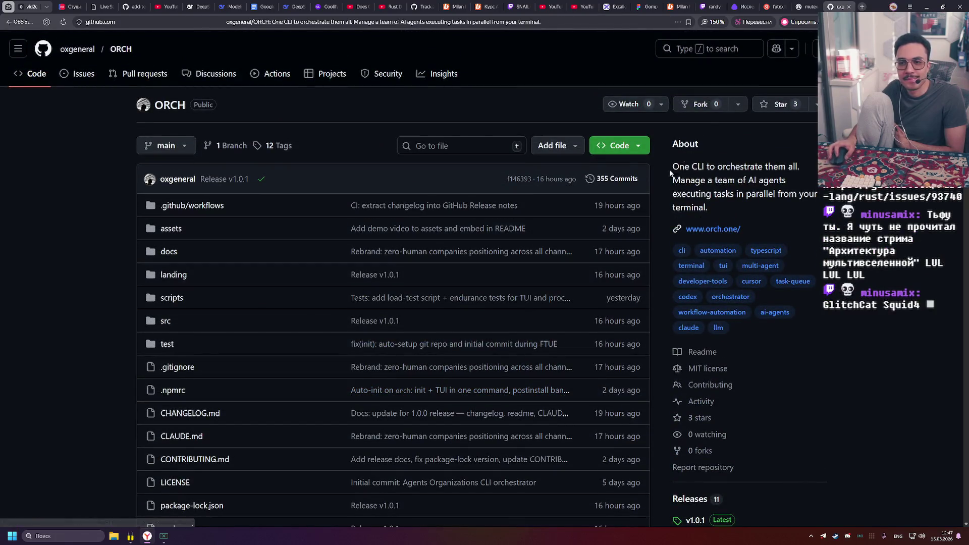
pyautogui.click(780, 104)
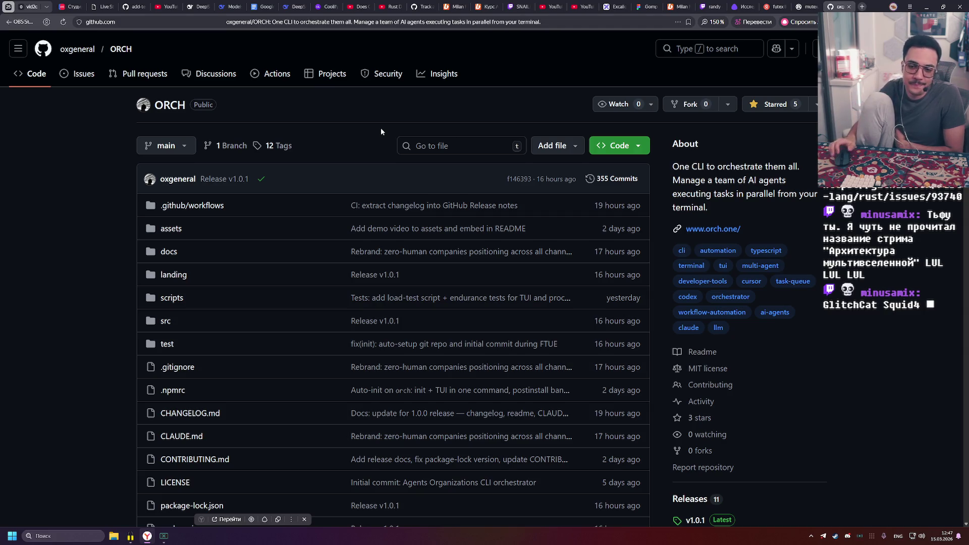
pyautogui.scroll(-4, 335, 157)
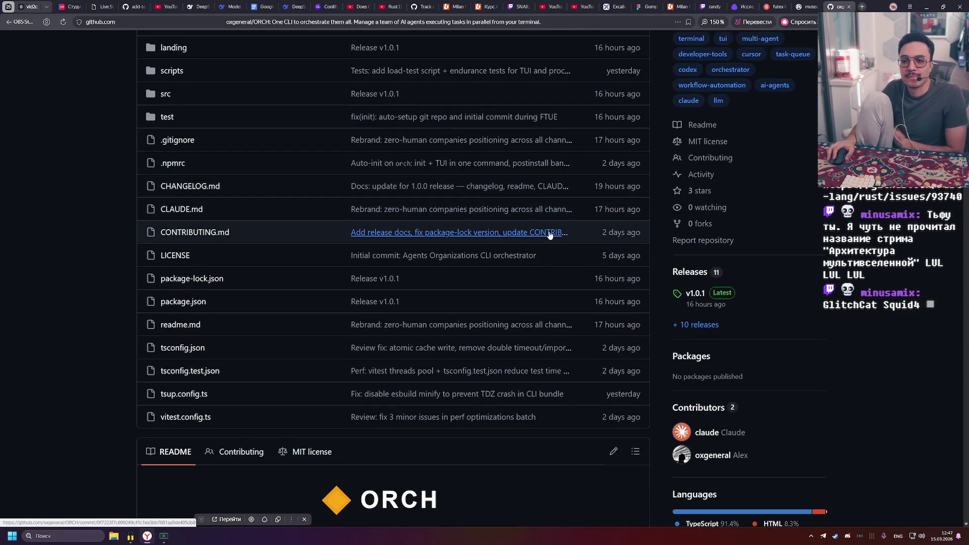
pyautogui.scroll(-3, 759, 392)
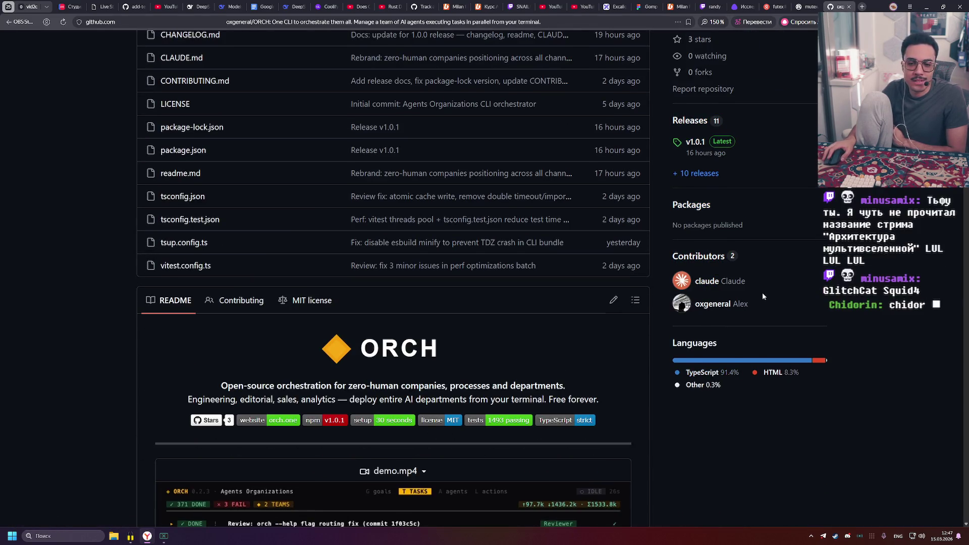
pyautogui.scroll(-1, 734, 301)
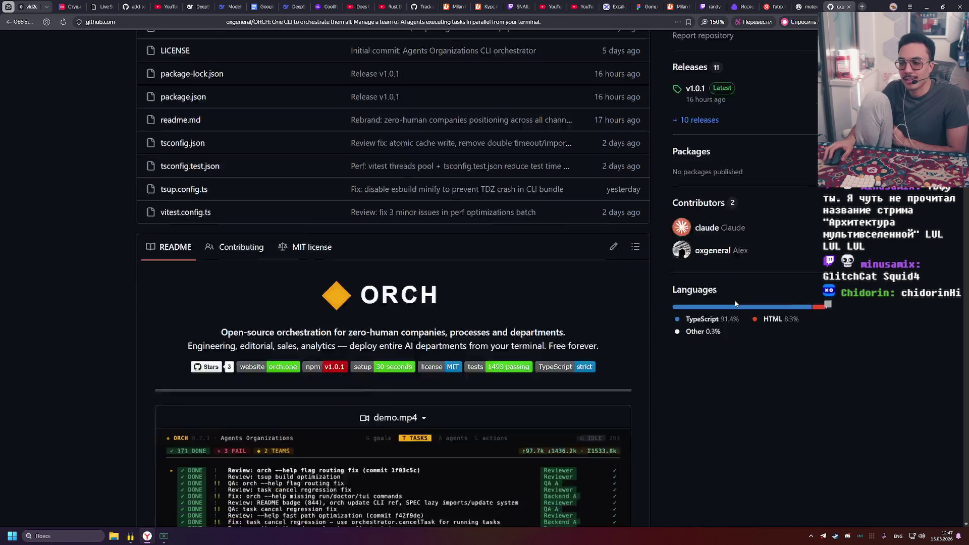
pyautogui.scroll(-2, 735, 303)
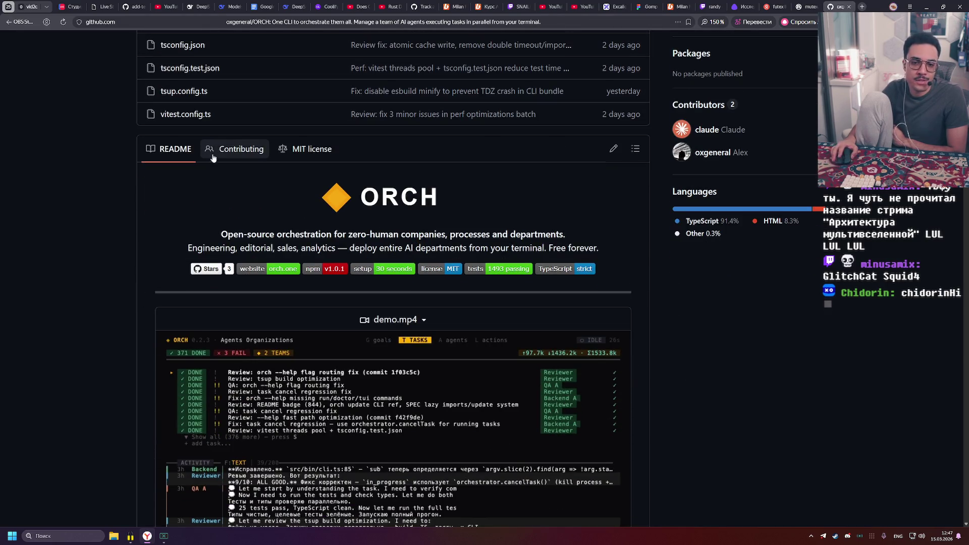
pyautogui.scroll(-3, 217, 151)
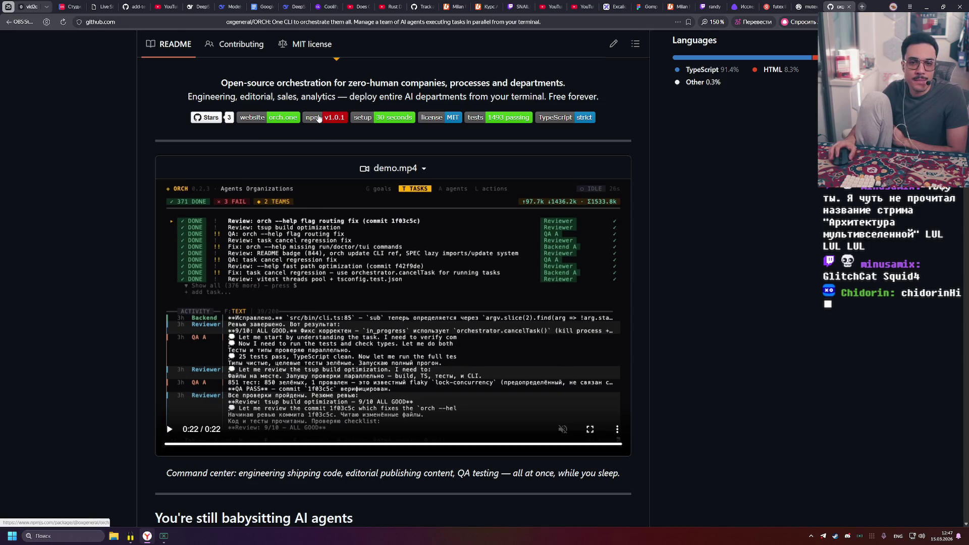
pyautogui.scroll(-4, 477, 181)
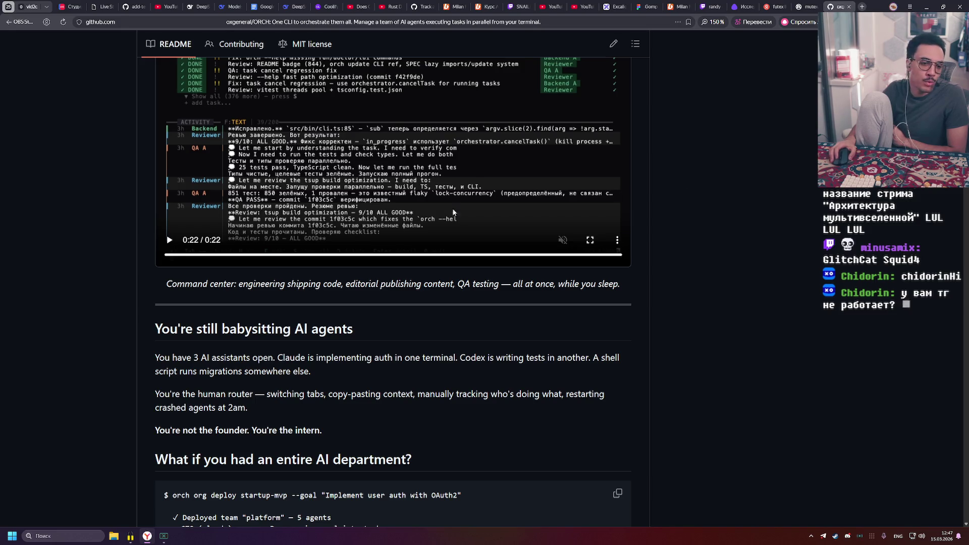
pyautogui.scroll(6, 589, 253)
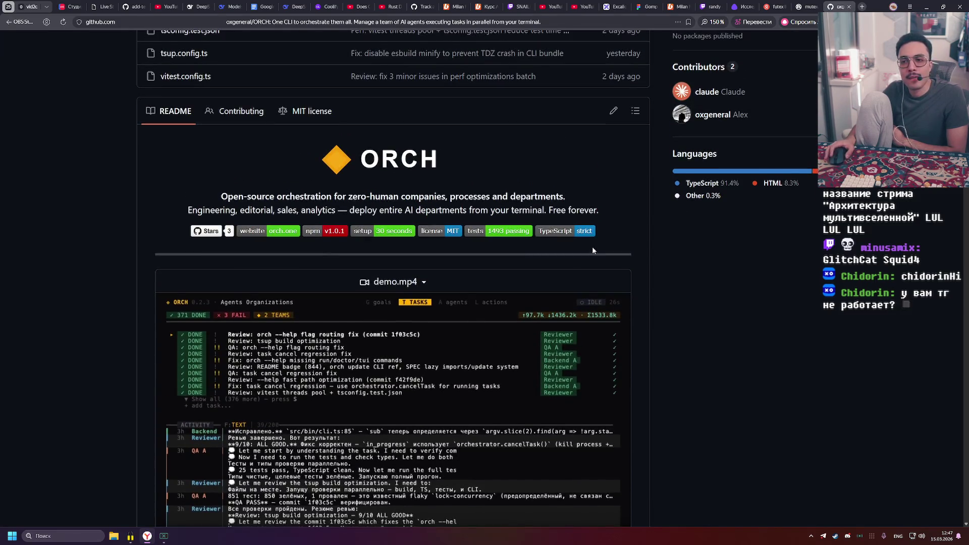
# Highlight the tagline under the ORCH logo and the Analytics and Sales Ops descriptions
pyautogui.moveTo(585, 210)
pyautogui.mouseDown()
pyautogui.moveTo(214, 194)
pyautogui.moveTo(222, 181)
pyautogui.moveTo(613, 207)
pyautogui.mouseUp()
pyautogui.click(210, 197)
pyautogui.scroll(-14, 446, 232)
pyautogui.scroll(-20, 343, 222)
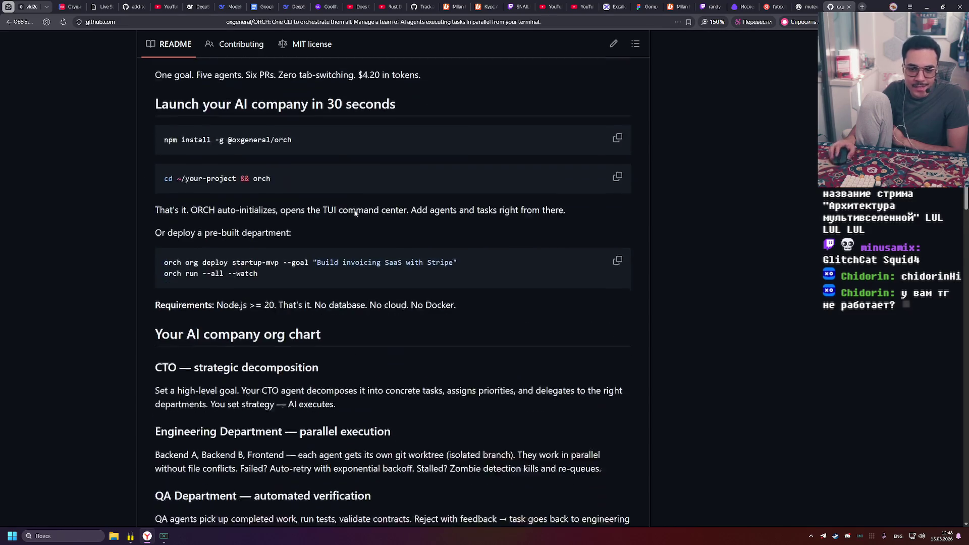
pyautogui.moveTo(510, 332)
pyautogui.mouseDown()
pyautogui.moveTo(450, 307)
pyautogui.moveTo(484, 292)
pyautogui.moveTo(440, 267)
pyautogui.mouseUp()
pyautogui.click(483, 292)
pyautogui.click(526, 283)
pyautogui.moveTo(516, 274); pyautogui.dragTo(560, 275)
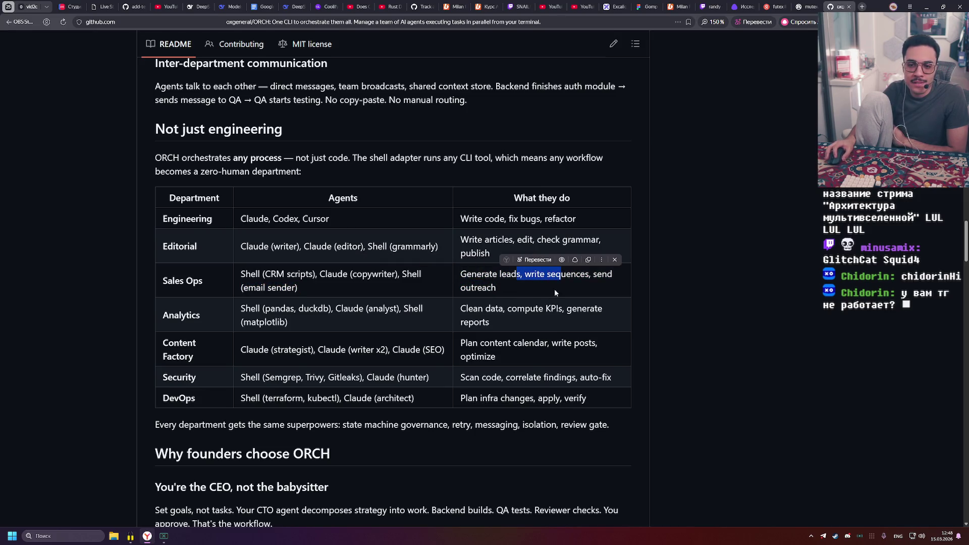
pyautogui.tripleClick(518, 286)
pyautogui.click(522, 288)
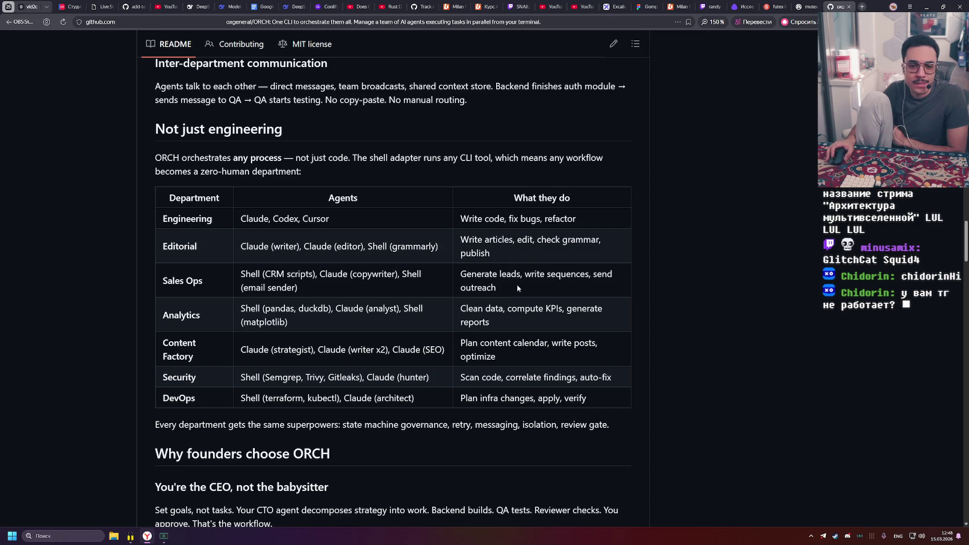
# Select the Content Factory row's 'Plan content calendar, write posts, optimize' description
pyautogui.moveTo(503, 364); pyautogui.dragTo(453, 337)
pyautogui.click(534, 358)
pyautogui.moveTo(182, 332)
pyautogui.mouseDown()
pyautogui.moveTo(197, 343)
pyautogui.moveTo(194, 357)
pyautogui.mouseUp()
pyautogui.click(512, 358)
pyautogui.moveTo(513, 357); pyautogui.dragTo(435, 336)
pyautogui.click(435, 336)
pyautogui.moveTo(506, 358); pyautogui.dragTo(444, 335)
pyautogui.click(505, 361)
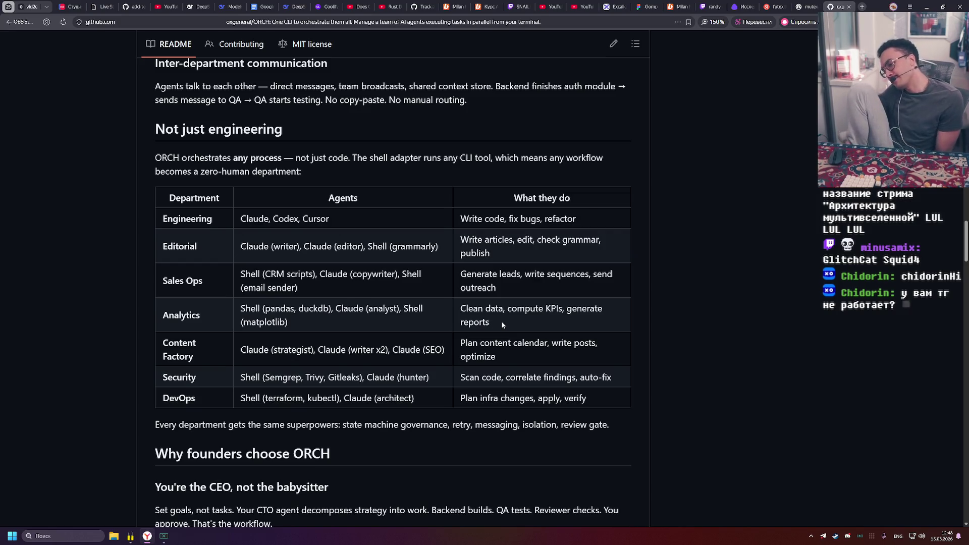
# Glance over the README once more, then switch to the Gomp FigJam board
pyautogui.scroll(-6, 510, 323)
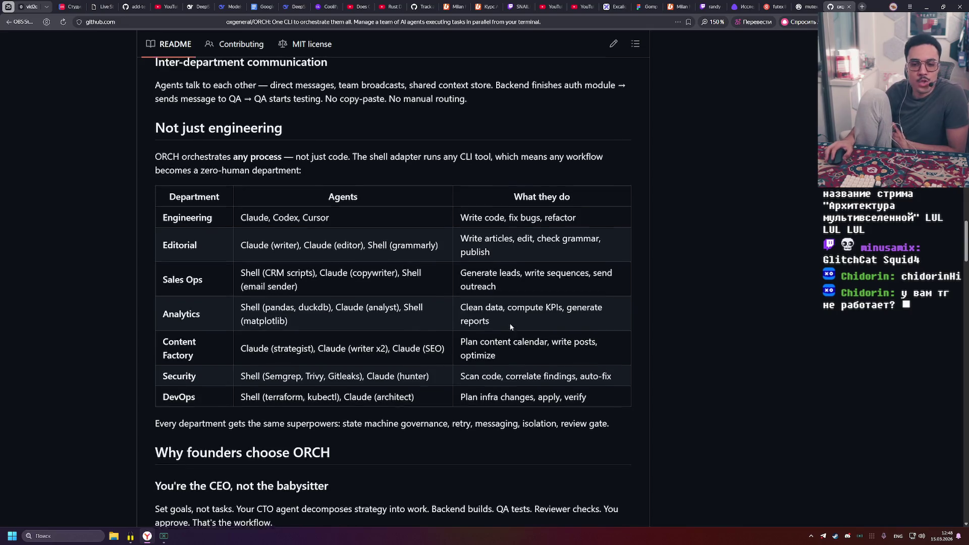
pyautogui.scroll(15, 712, 295)
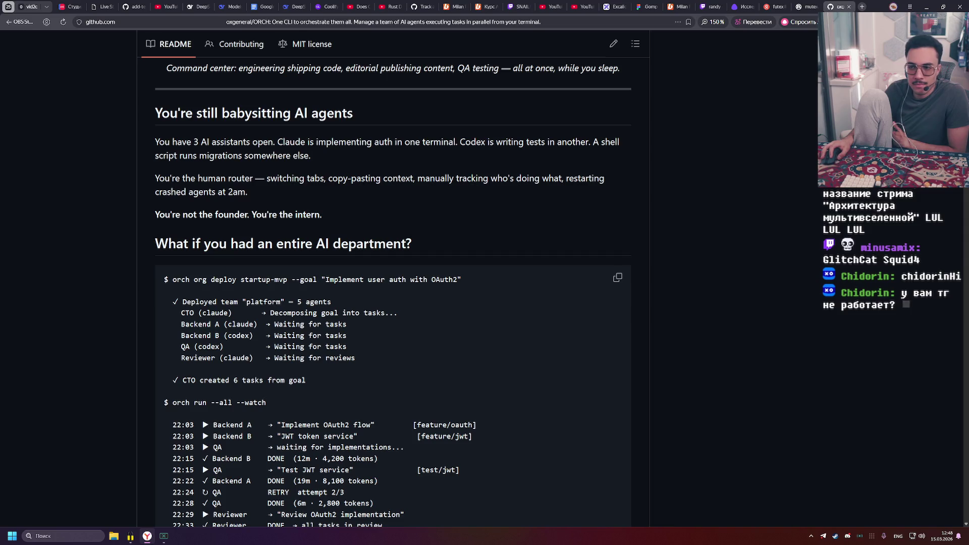
pyautogui.scroll(10, 392, 278)
pyautogui.scroll(-2, 393, 277)
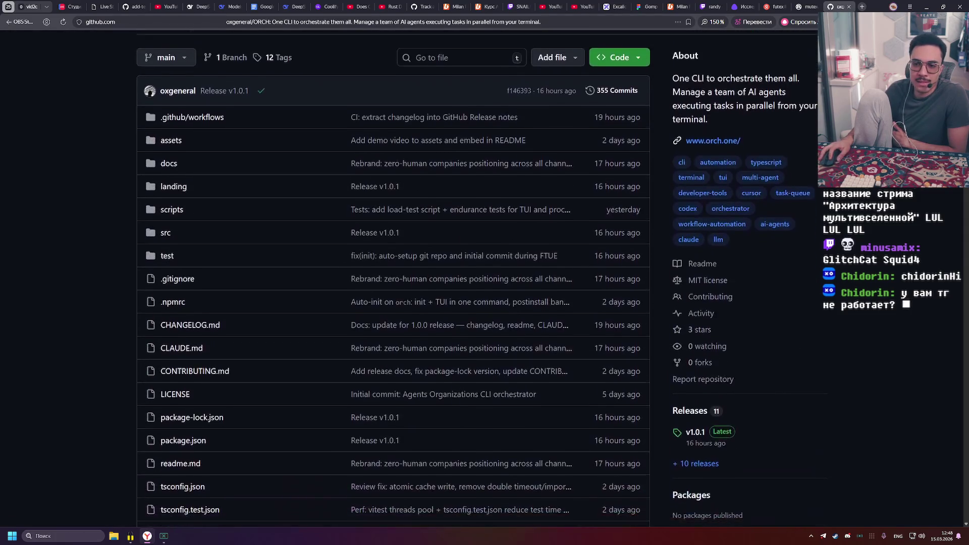
pyautogui.scroll(-2, 392, 278)
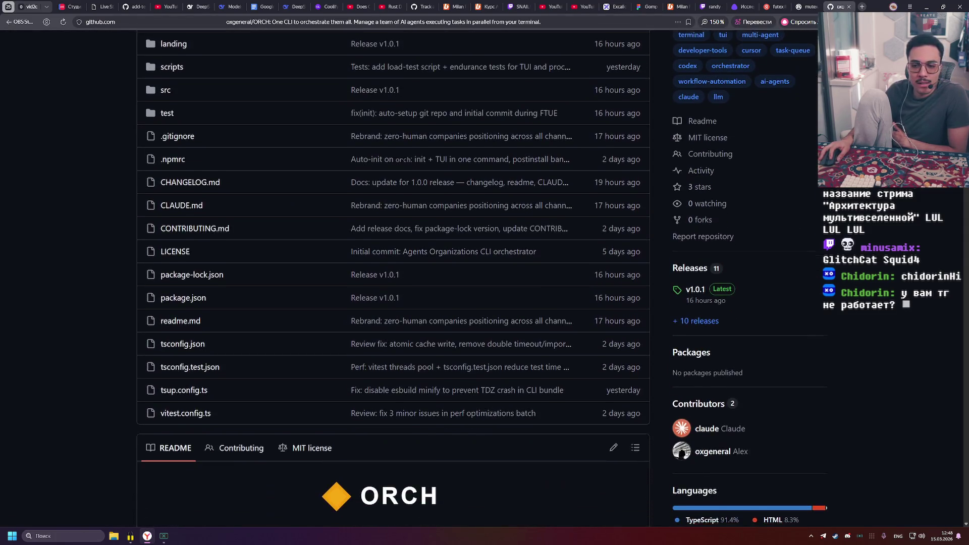
pyautogui.scroll(-3, 392, 278)
pyautogui.scroll(7, 392, 277)
pyautogui.moveTo(742, 8)
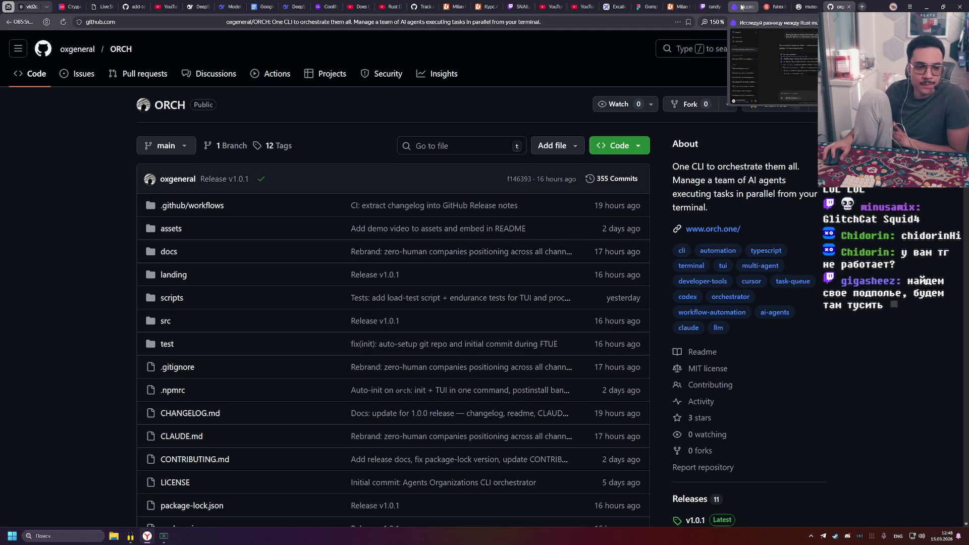
pyautogui.moveTo(582, 5)
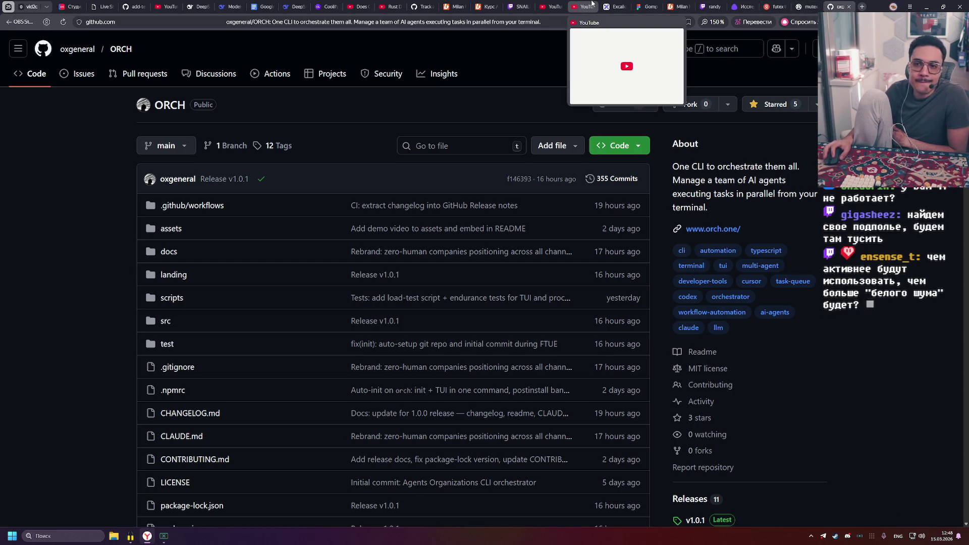
pyautogui.click(639, 5)
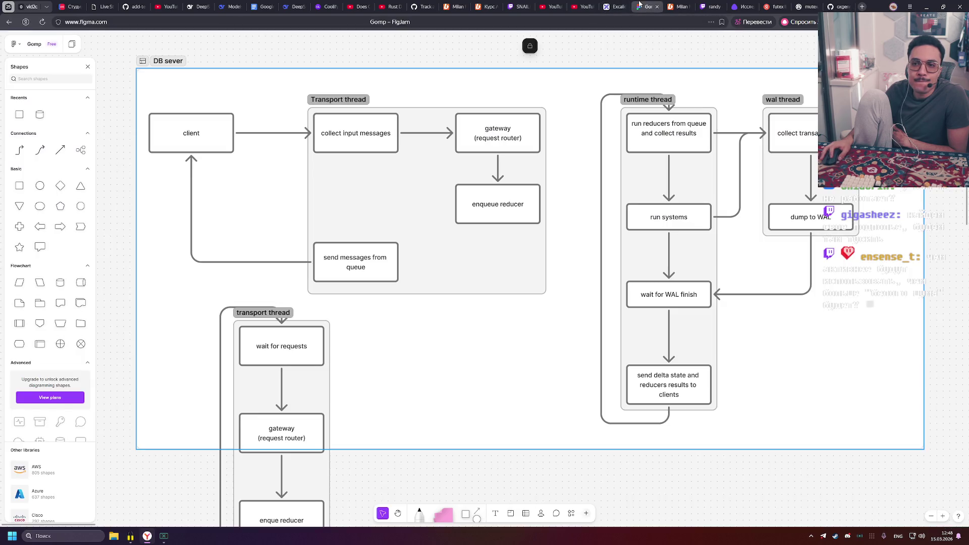
# Marquee-select the shapes inside the DB sever section
pyautogui.moveTo(120, 50); pyautogui.dragTo(847, 429)
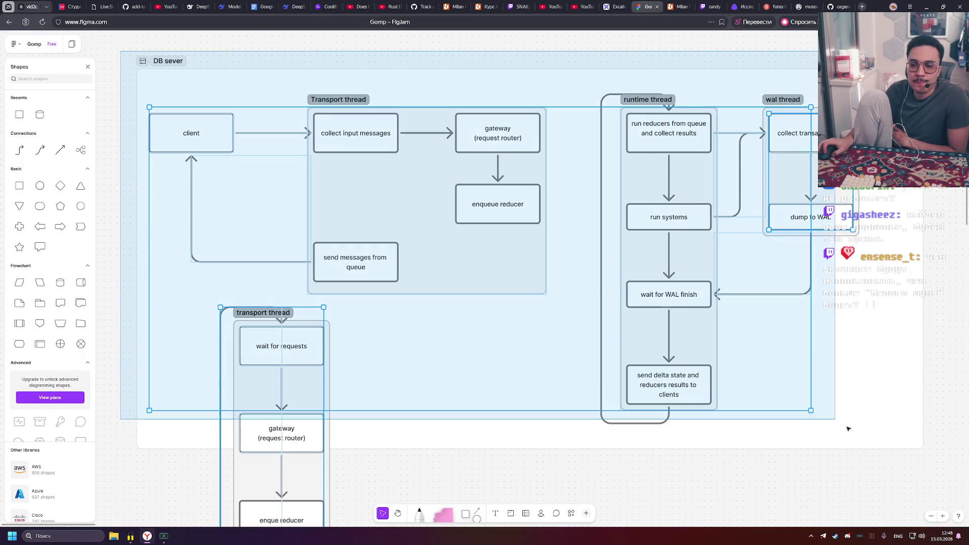
pyautogui.press('Escape')
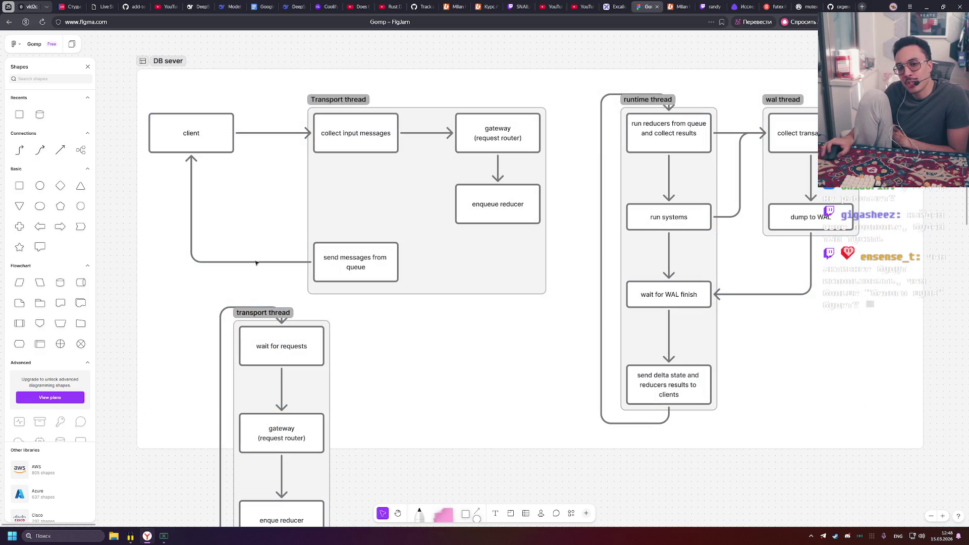
pyautogui.moveTo(939, 465)
pyautogui.mouseDown()
pyautogui.moveTo(191, 92)
pyautogui.moveTo(131, 47)
pyautogui.moveTo(127, 56)
pyautogui.moveTo(329, 173)
pyautogui.moveTo(963, 496)
pyautogui.moveTo(929, 461)
pyautogui.mouseUp()
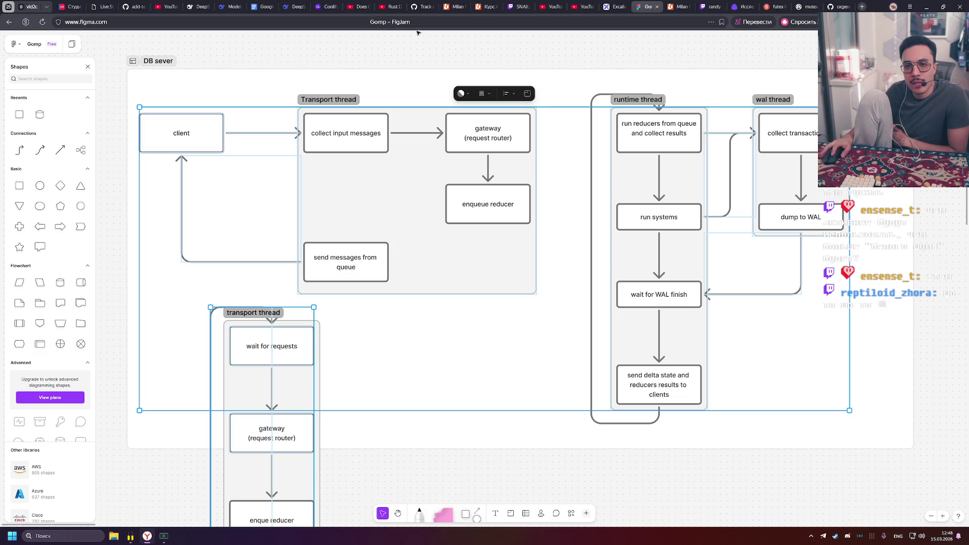
pyautogui.click(124, 51)
pyautogui.moveTo(104, 49)
pyautogui.mouseDown()
pyautogui.moveTo(389, 201)
pyautogui.moveTo(928, 455)
pyautogui.mouseUp()
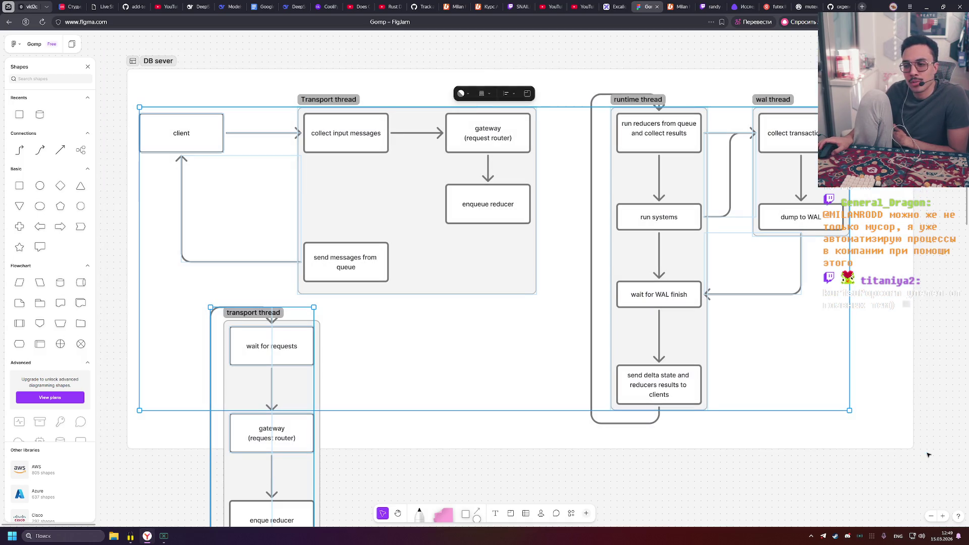
pyautogui.click(929, 457)
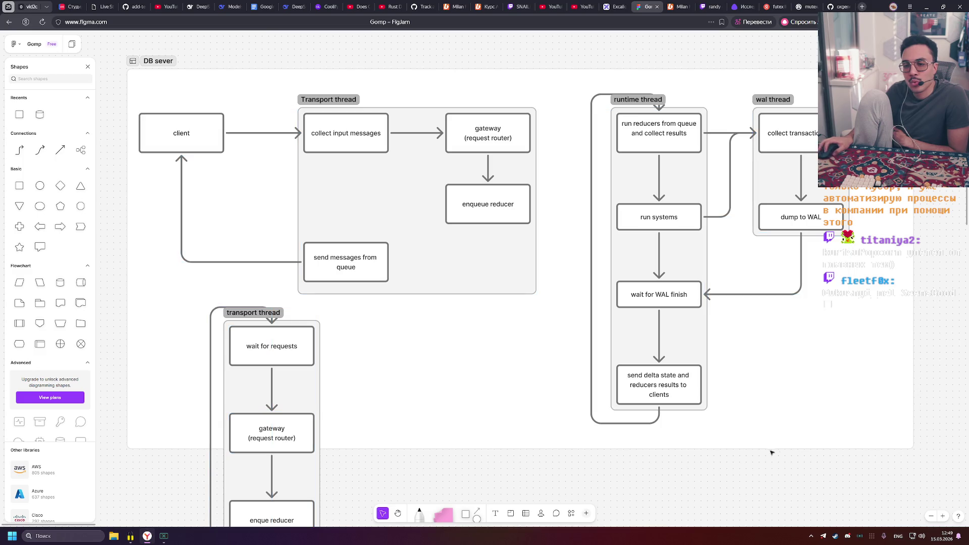
pyautogui.moveTo(929, 462)
pyautogui.mouseDown()
pyautogui.moveTo(324, 190)
pyautogui.moveTo(210, 169)
pyautogui.moveTo(199, 60)
pyautogui.moveTo(117, 52)
pyautogui.moveTo(888, 452)
pyautogui.moveTo(929, 456)
pyautogui.moveTo(137, 94)
pyautogui.moveTo(111, 40)
pyautogui.moveTo(447, 201)
pyautogui.moveTo(555, 287)
pyautogui.moveTo(557, 315)
pyautogui.moveTo(179, 80)
pyautogui.moveTo(299, 90)
pyautogui.mouseUp()
# Shift the runtime and WAL thread groups left, leaving the Transport thread in place
pyautogui.click(111, 43)
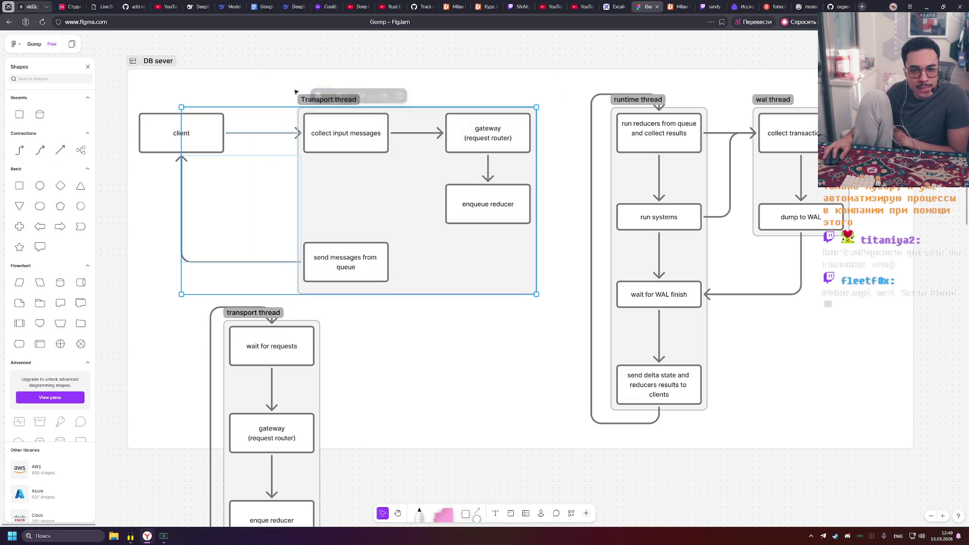
pyautogui.click(414, 63)
pyautogui.moveTo(566, 58)
pyautogui.mouseDown()
pyautogui.moveTo(774, 424)
pyautogui.moveTo(874, 426)
pyautogui.moveTo(862, 435)
pyautogui.moveTo(884, 449)
pyautogui.moveTo(551, 73)
pyautogui.moveTo(563, 50)
pyautogui.moveTo(574, 62)
pyautogui.mouseUp()
pyautogui.scroll(-1, 875, 425)
pyautogui.scroll(1, 563, 50)
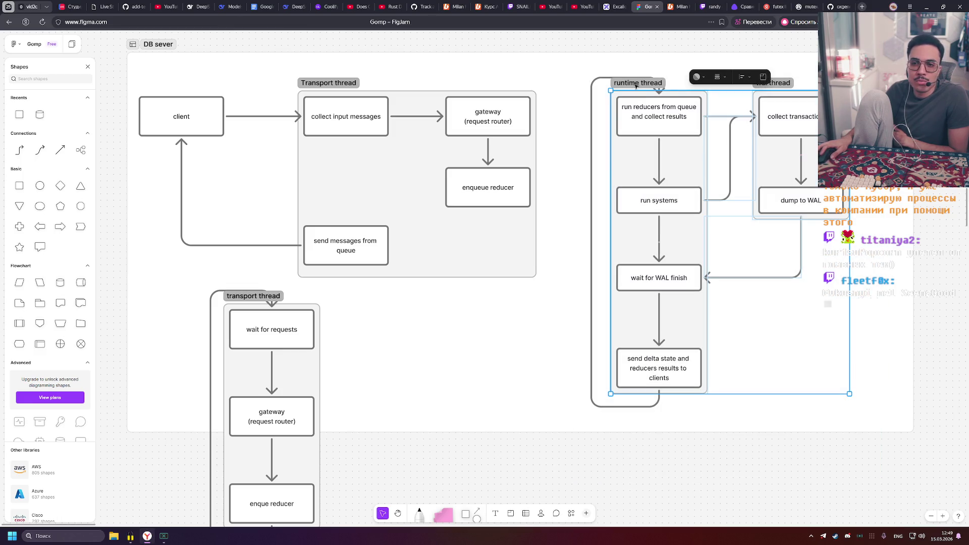
pyautogui.moveTo(635, 86)
pyautogui.mouseDown()
pyautogui.moveTo(581, 85)
pyautogui.moveTo(599, 85)
pyautogui.mouseUp()
pyautogui.click(579, 45)
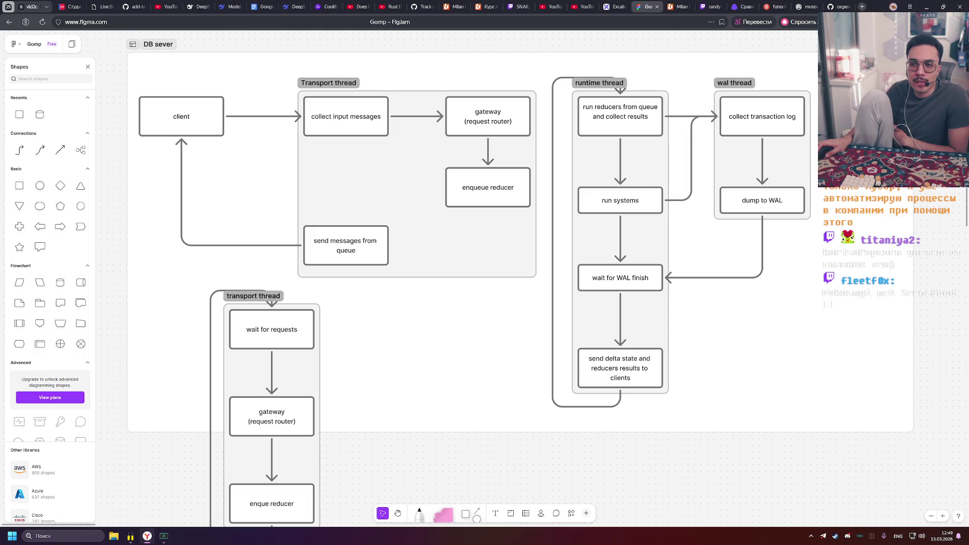
# Unlock the DB sever section and pull its right edge inward, then return to the ORCH page
pyautogui.scroll(1, 472, 242)
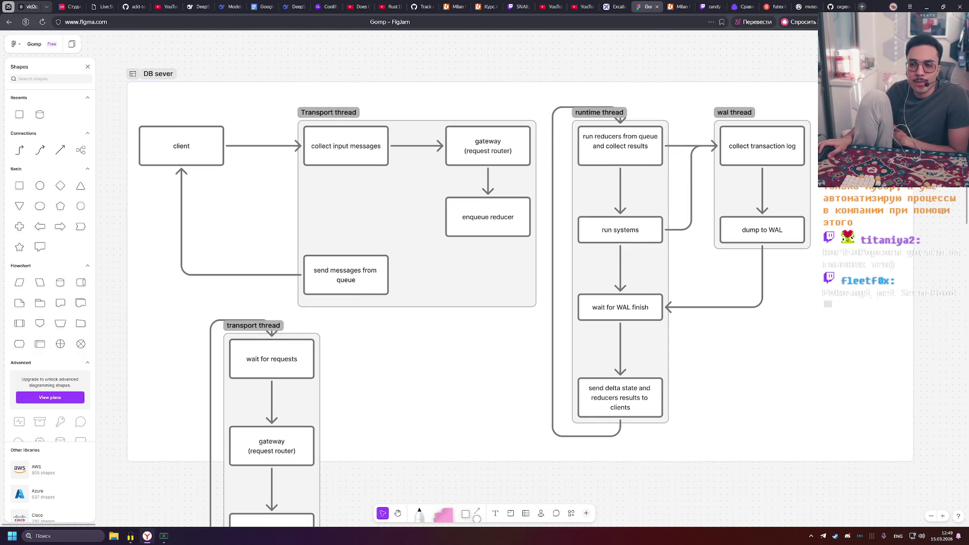
pyautogui.click(508, 60)
pyautogui.click(509, 59)
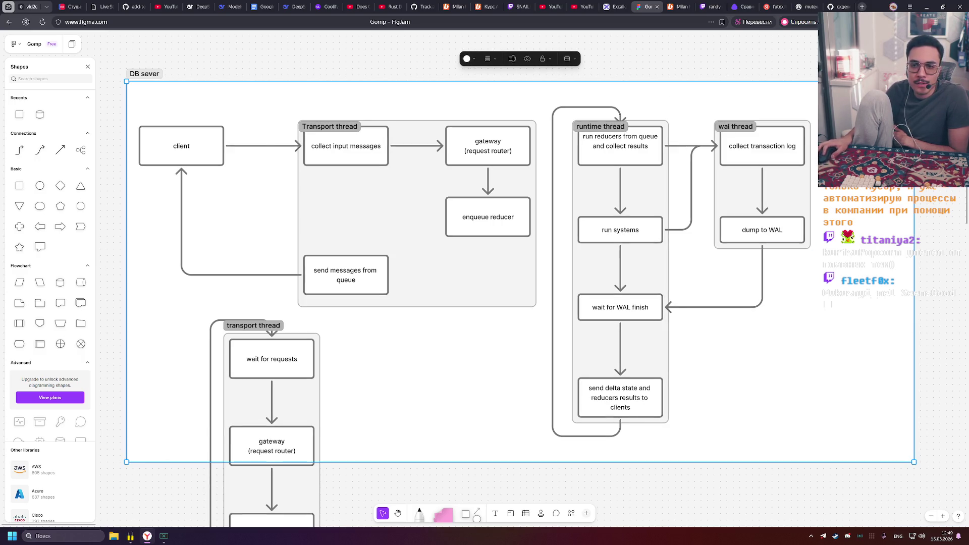
pyautogui.moveTo(914, 191); pyautogui.dragTo(822, 192)
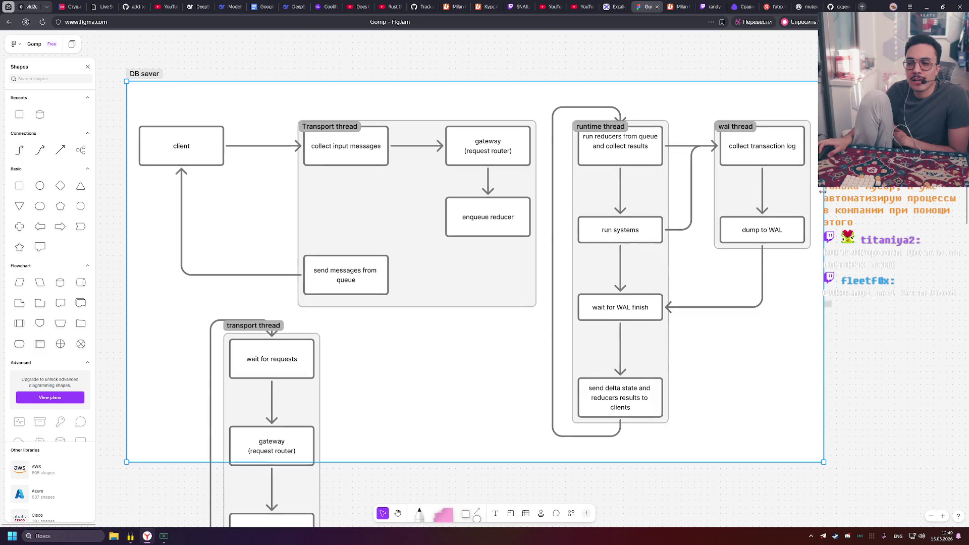
pyautogui.press('Escape')
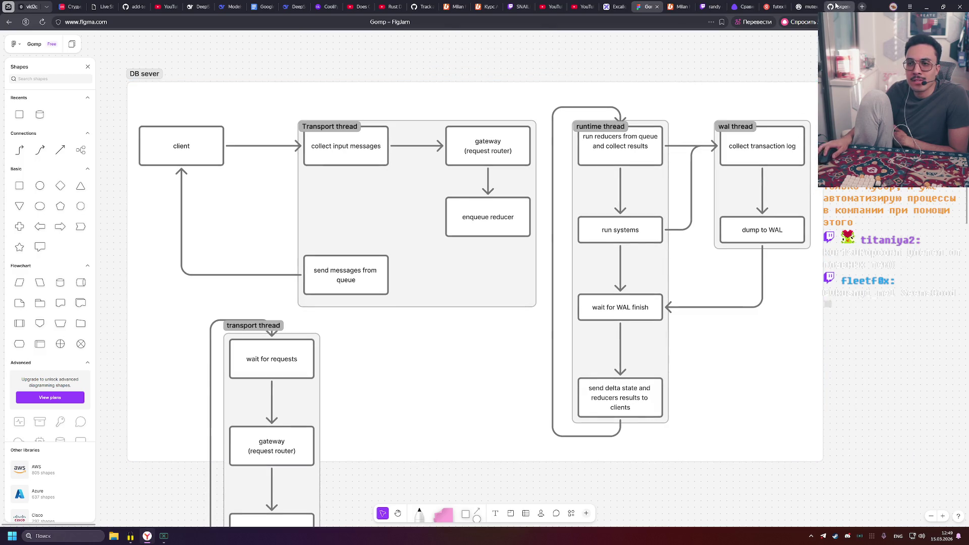
pyautogui.click(837, 7)
# Skim further down the ORCH README, then go through the mutex.rs tab to the 'futex linux' results
pyautogui.scroll(-10, 417, 208)
pyautogui.scroll(-8, 417, 208)
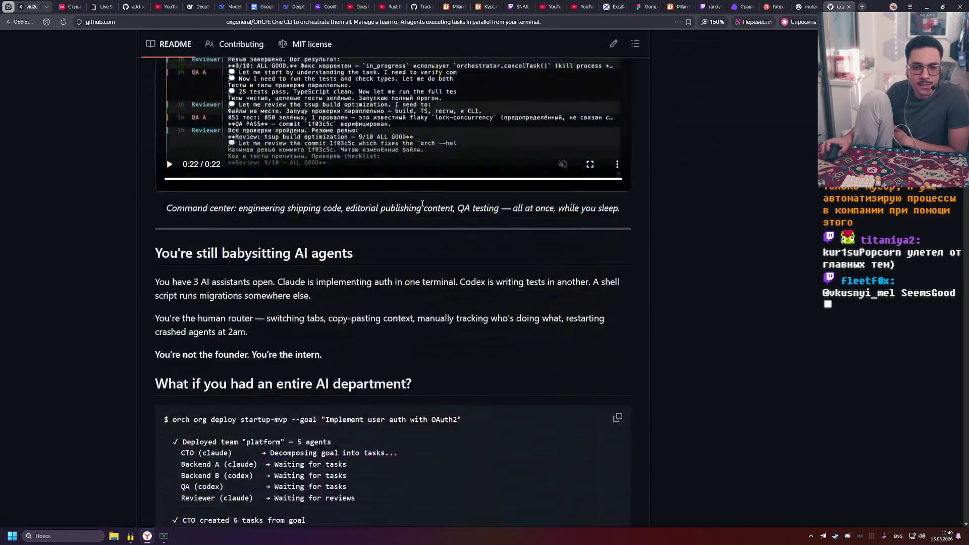
pyautogui.scroll(8, 345, 289)
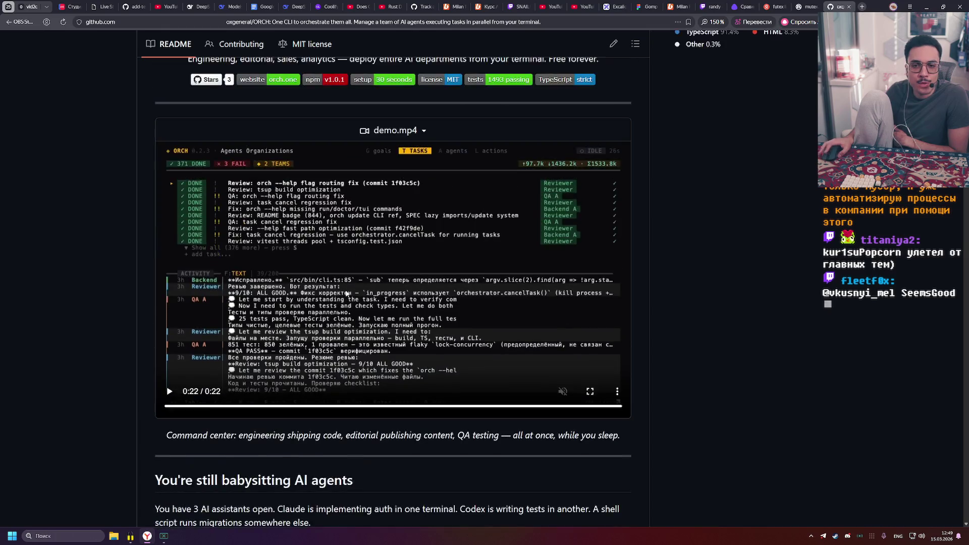
pyautogui.scroll(-7, 344, 289)
pyautogui.scroll(-10, 348, 288)
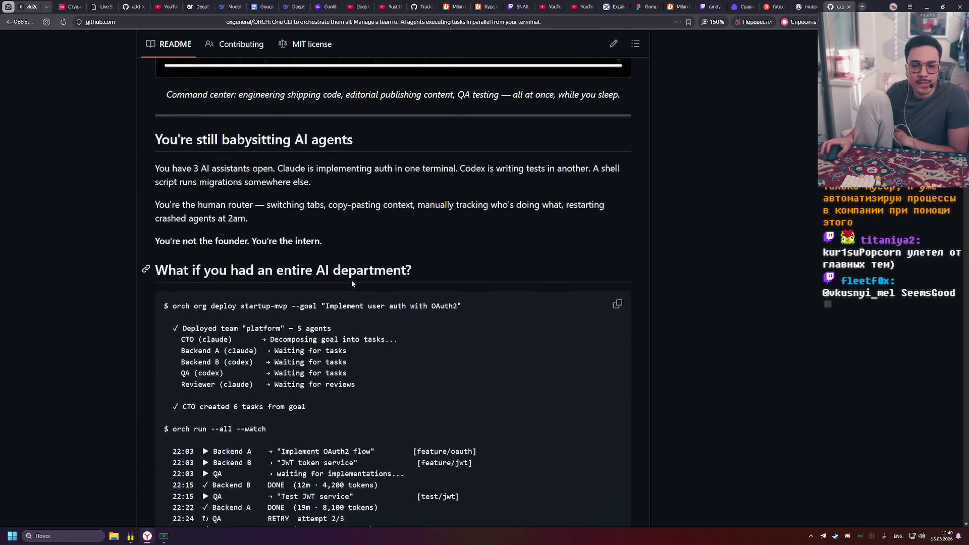
pyautogui.scroll(-2, 685, 250)
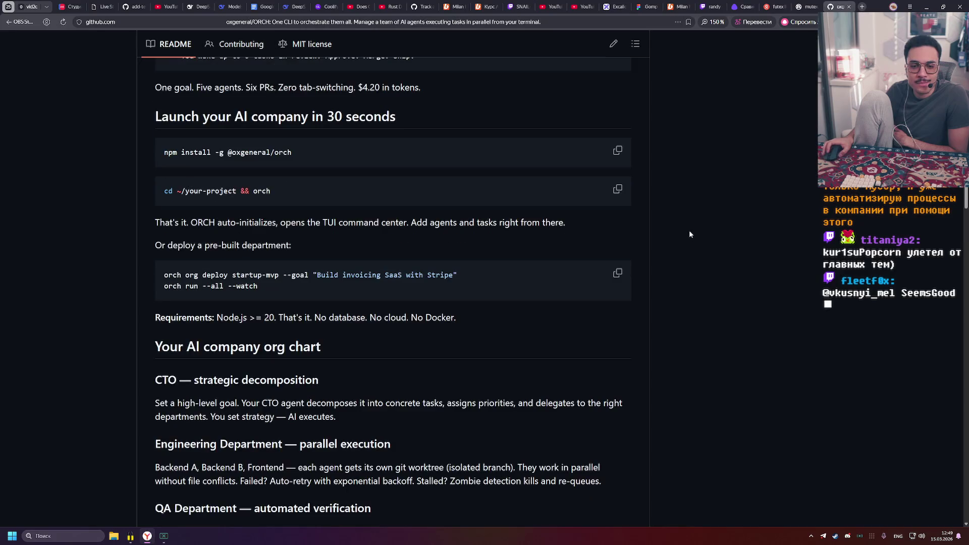
pyautogui.click(806, 6)
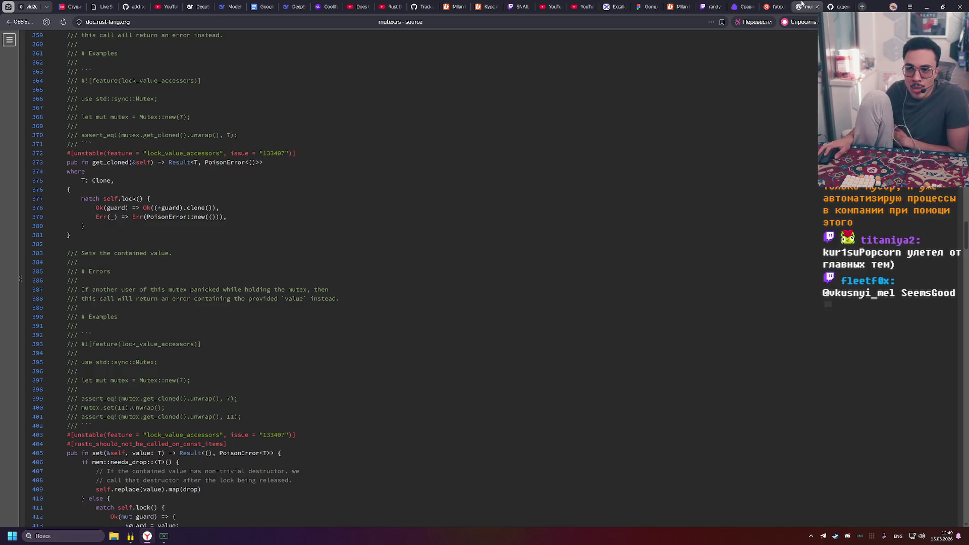
pyautogui.click(768, 6)
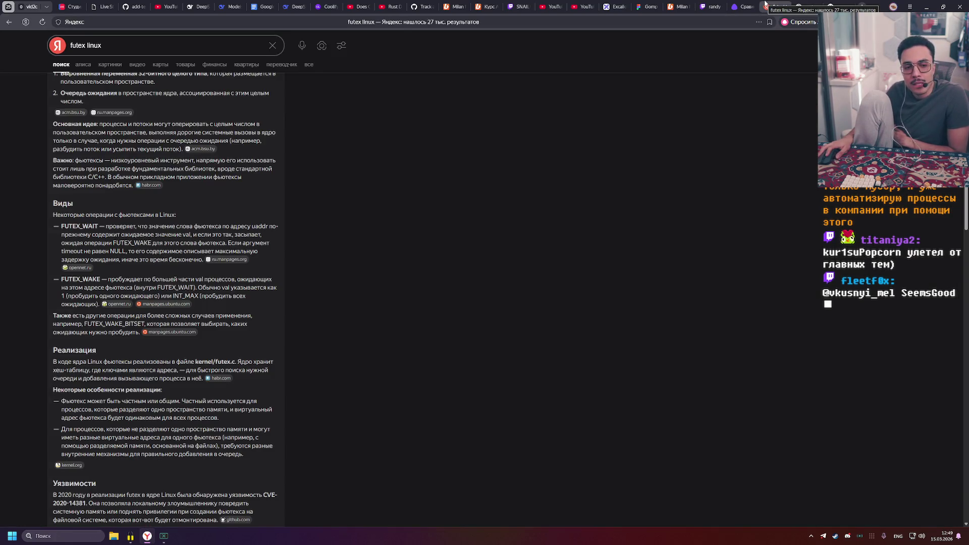
pyautogui.moveTo(738, 3)
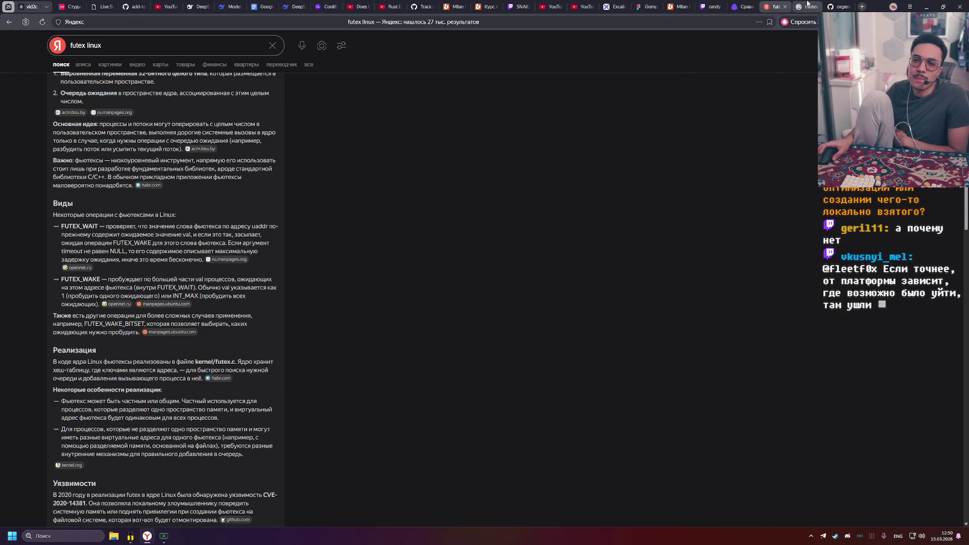
pyautogui.moveTo(806, 4)
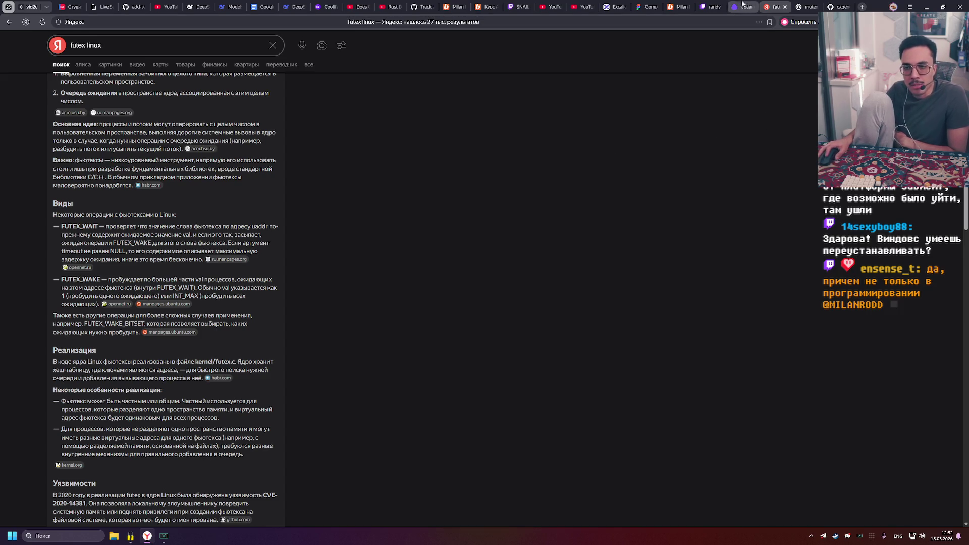
pyautogui.moveTo(661, 3)
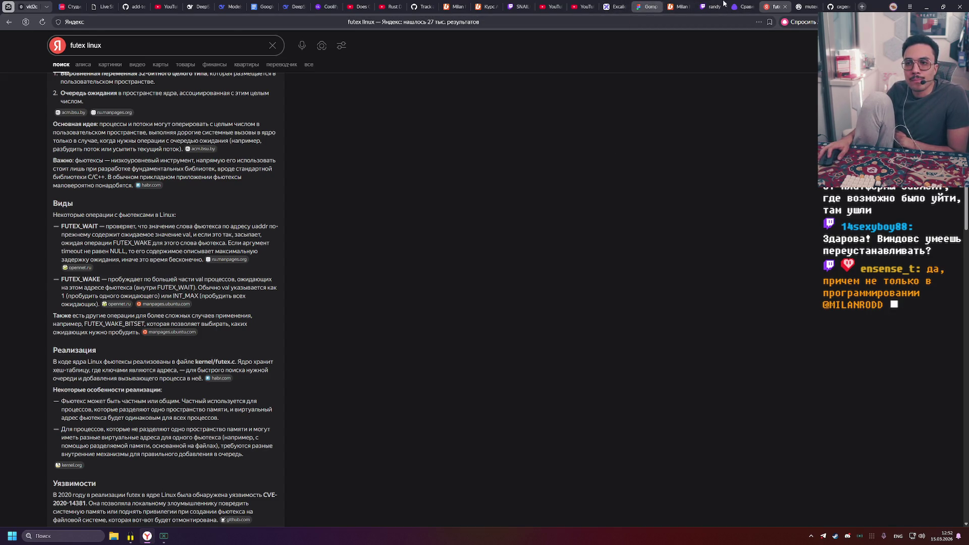
# Return to the ORCH repository and open its 355-commit history
pyautogui.click(837, 6)
pyautogui.scroll(5, 675, 307)
pyautogui.scroll(15, 675, 307)
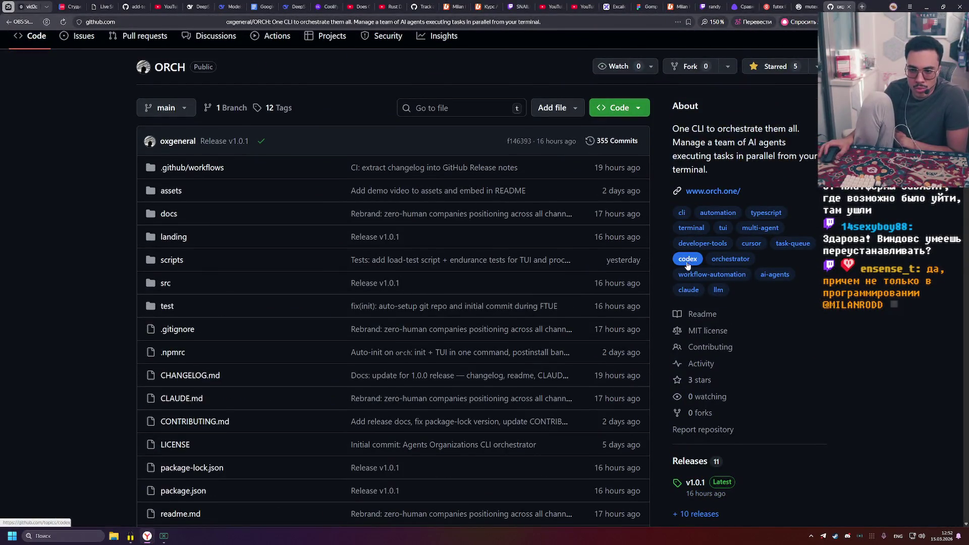
pyautogui.scroll(-3, 298, 240)
pyautogui.scroll(-4, 201, 311)
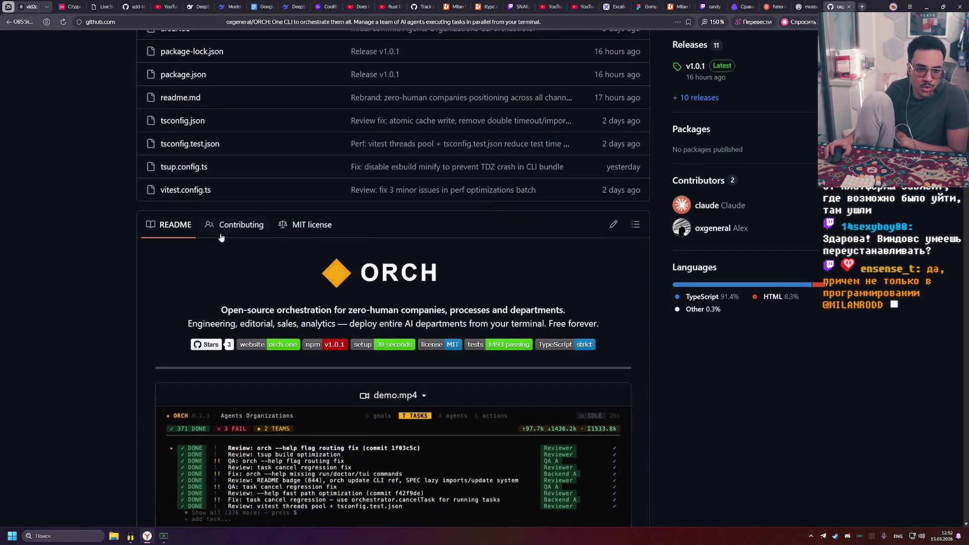
pyautogui.scroll(6, 493, 246)
pyautogui.scroll(2, 492, 245)
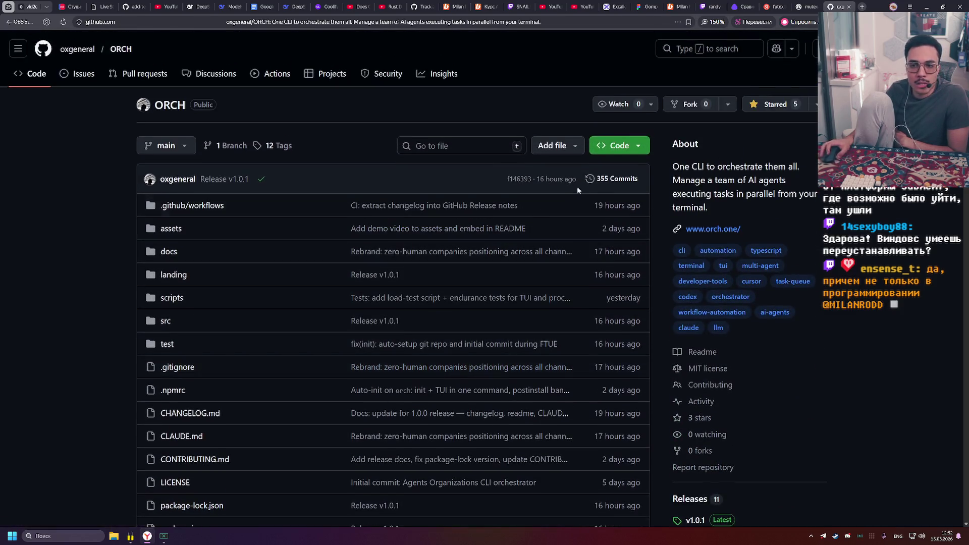
pyautogui.click(616, 178)
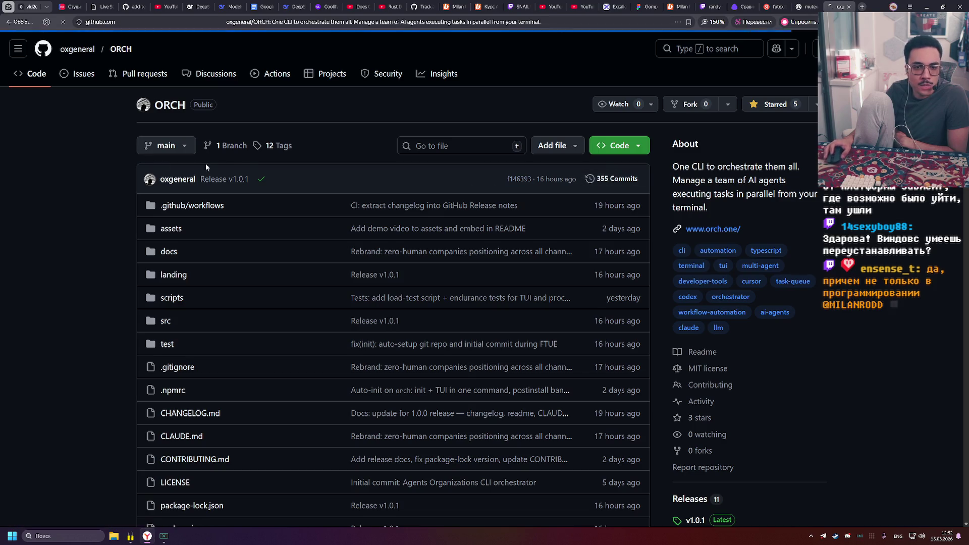
# Open the fix(init) commit and read through its diff
pyautogui.scroll(-1, 255, 169)
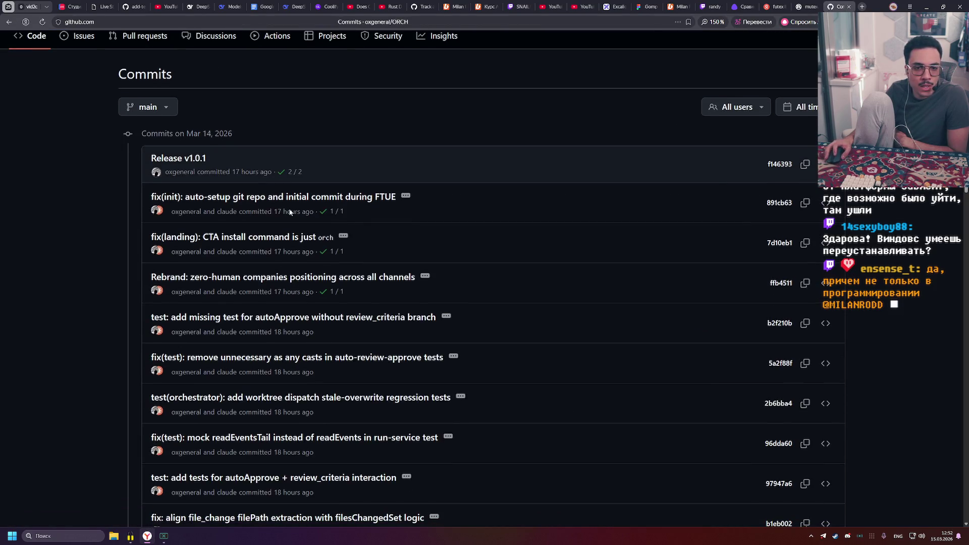
pyautogui.click(332, 201)
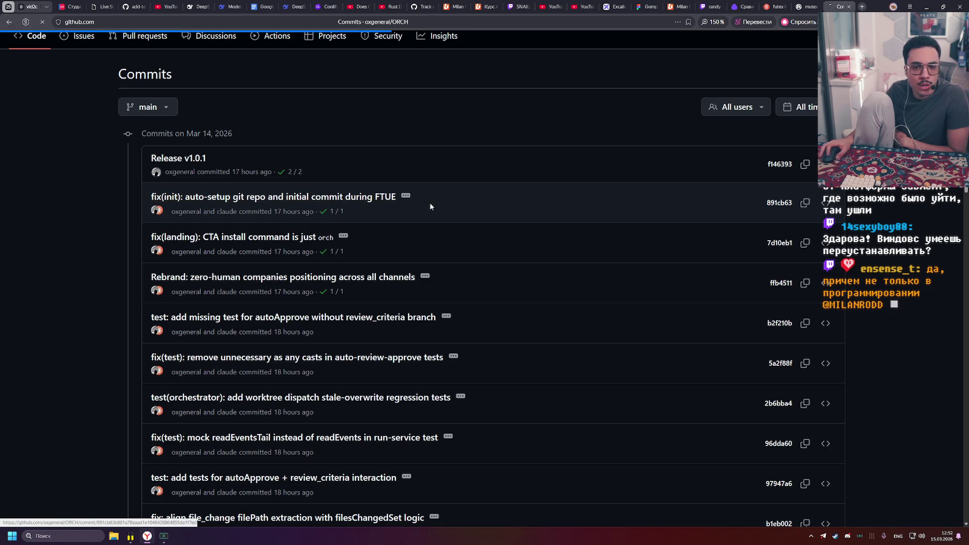
pyautogui.scroll(-5, 184, 163)
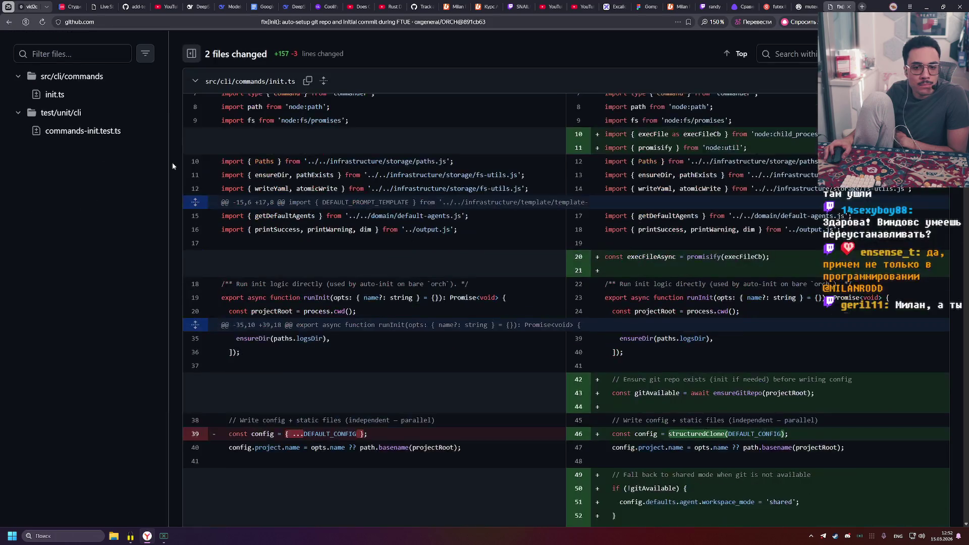
pyautogui.scroll(-20, 568, 246)
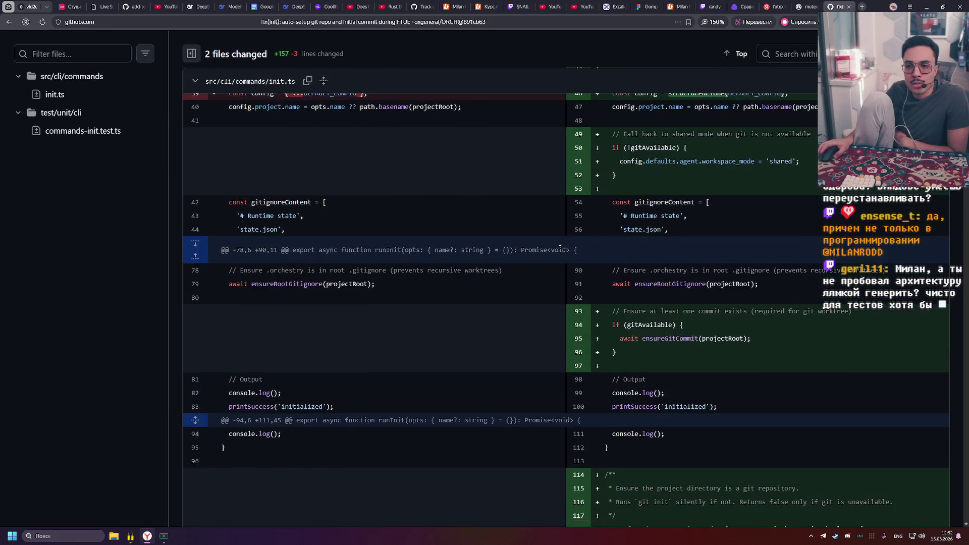
pyautogui.scroll(-6, 617, 268)
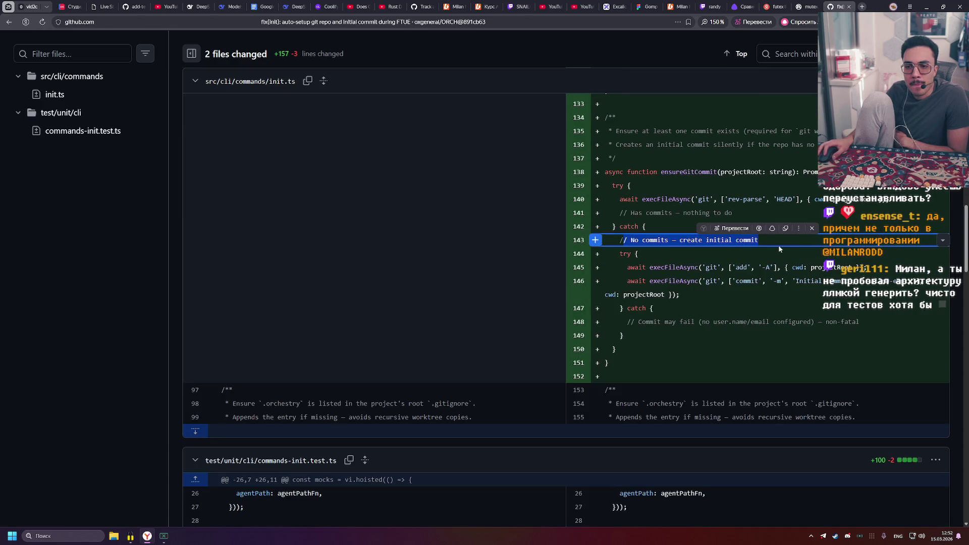
pyautogui.click(651, 242)
pyautogui.scroll(-9, 651, 244)
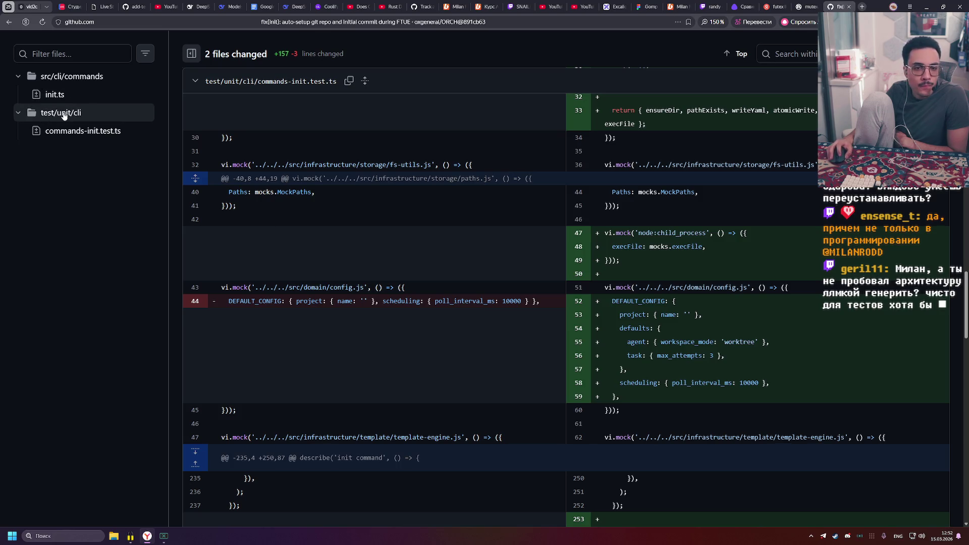
pyautogui.scroll(7, 91, 149)
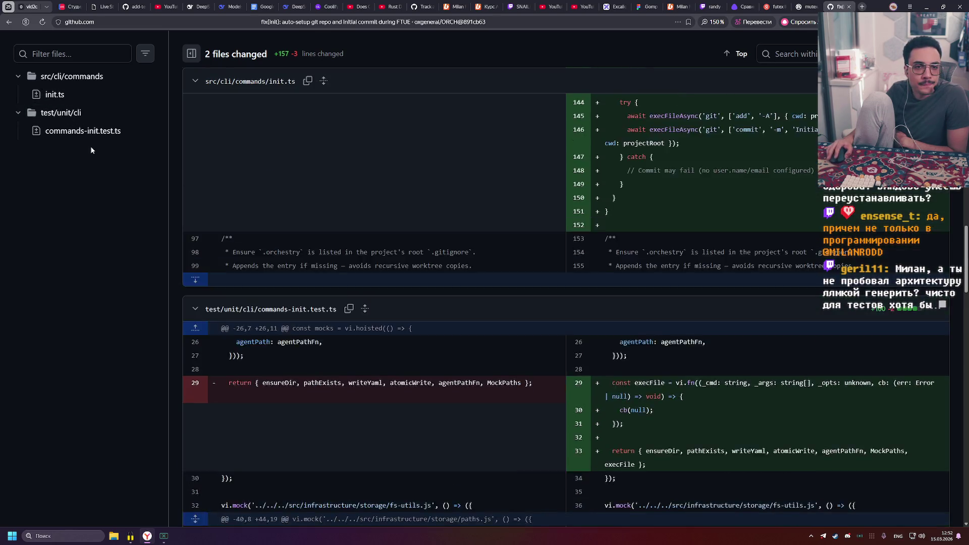
pyautogui.scroll(20, 91, 149)
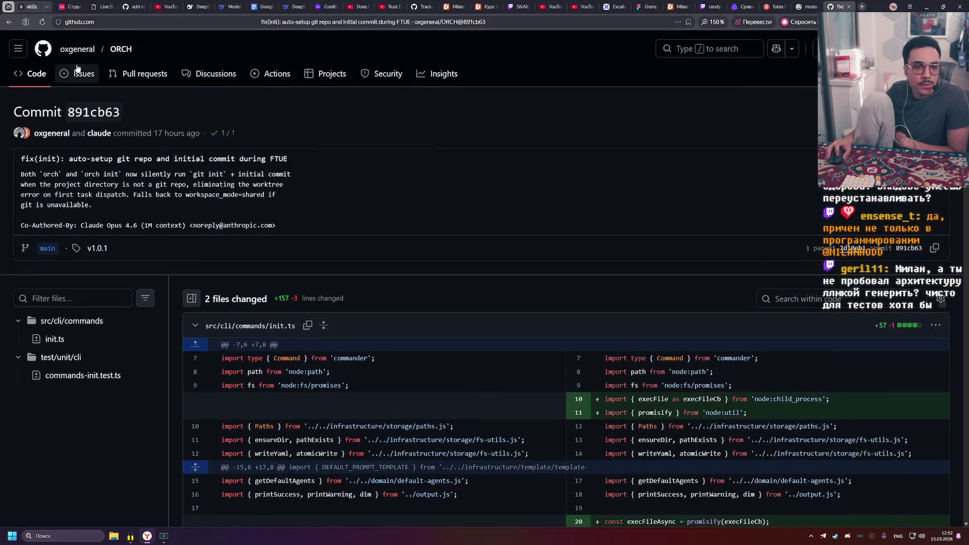
# Open the src folder, then expand scripts in the file tree and open benchmark.ts
pyautogui.click(32, 74)
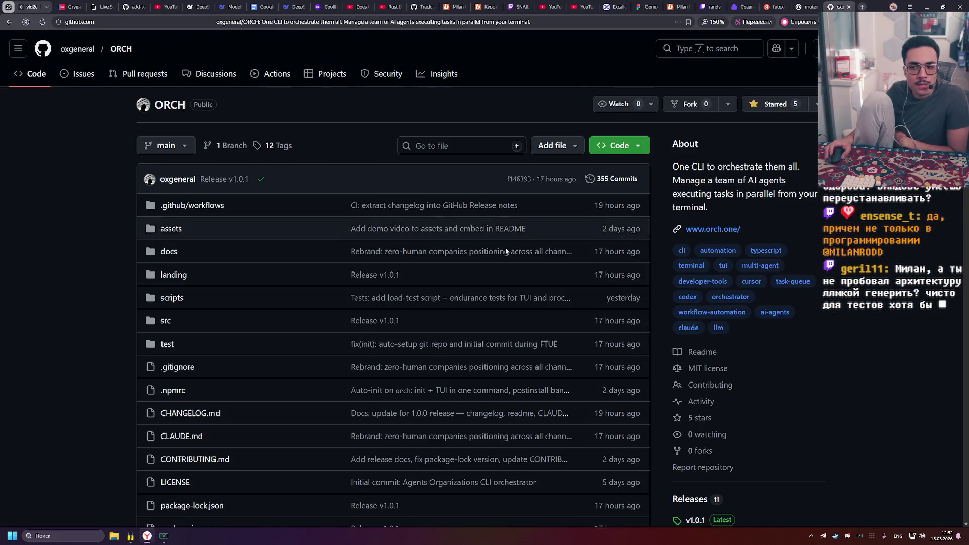
pyautogui.scroll(-5, 505, 251)
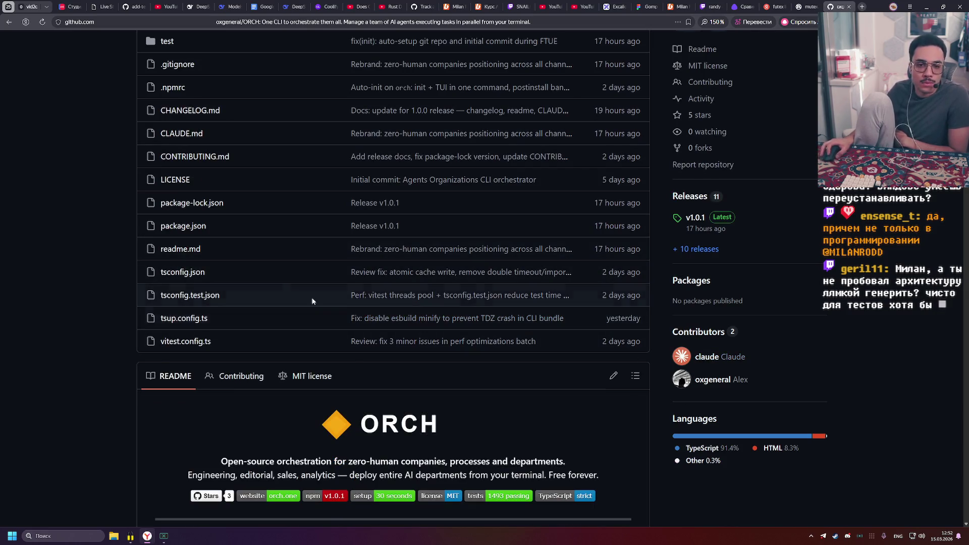
pyautogui.scroll(4, 260, 271)
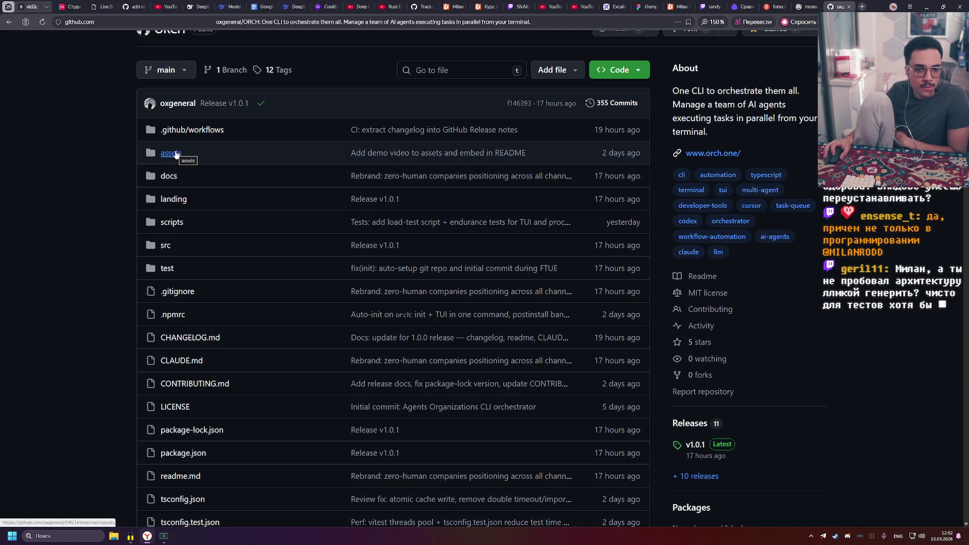
pyautogui.click(166, 246)
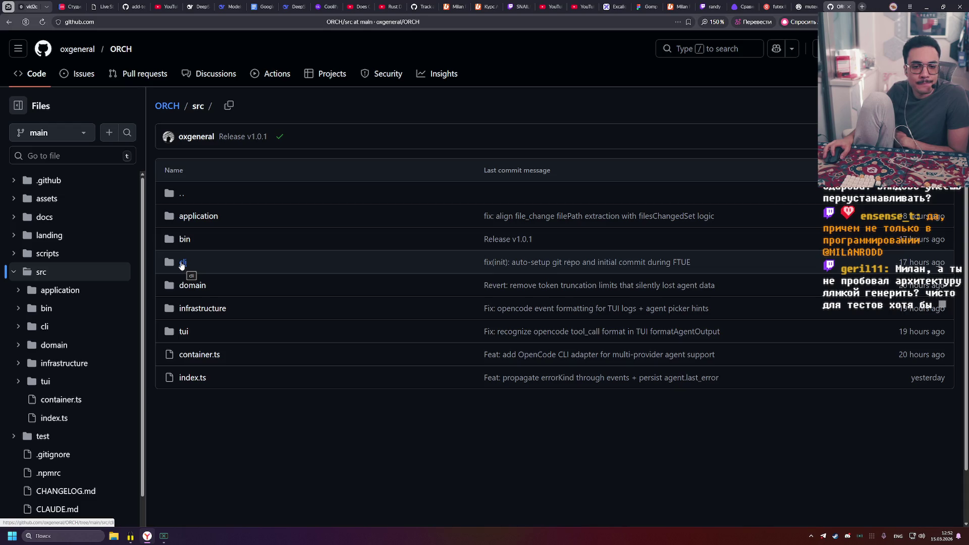
pyautogui.click(14, 272)
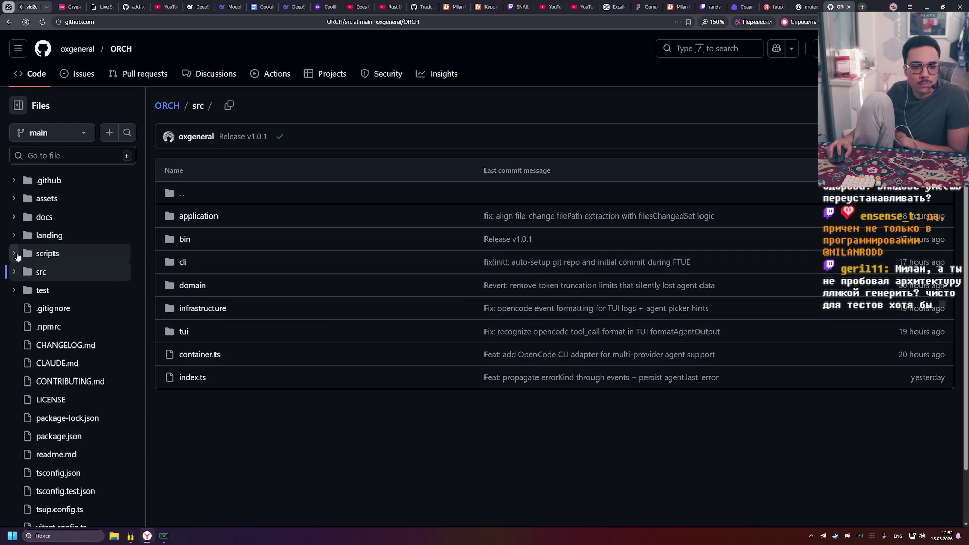
pyautogui.click(16, 257)
pyautogui.click(58, 279)
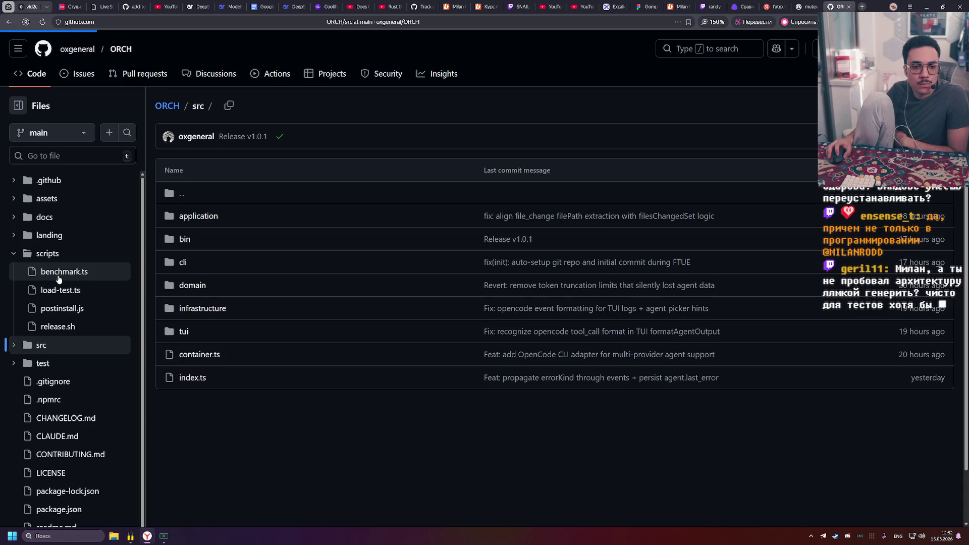
# Scroll through the ORCH scripts/benchmark.ts code, briefly highlighting lines 130–134
pyautogui.scroll(-5, 354, 324)
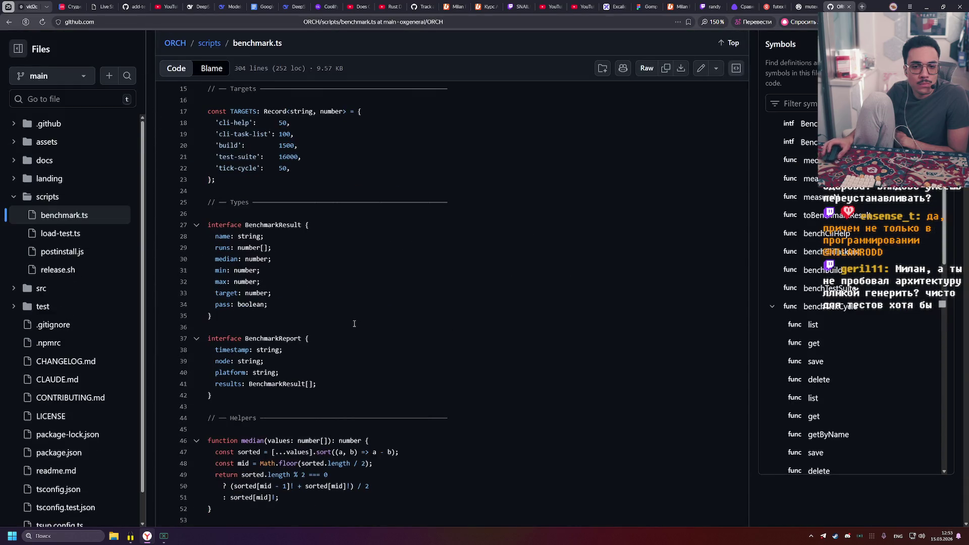
pyautogui.scroll(-10, 356, 307)
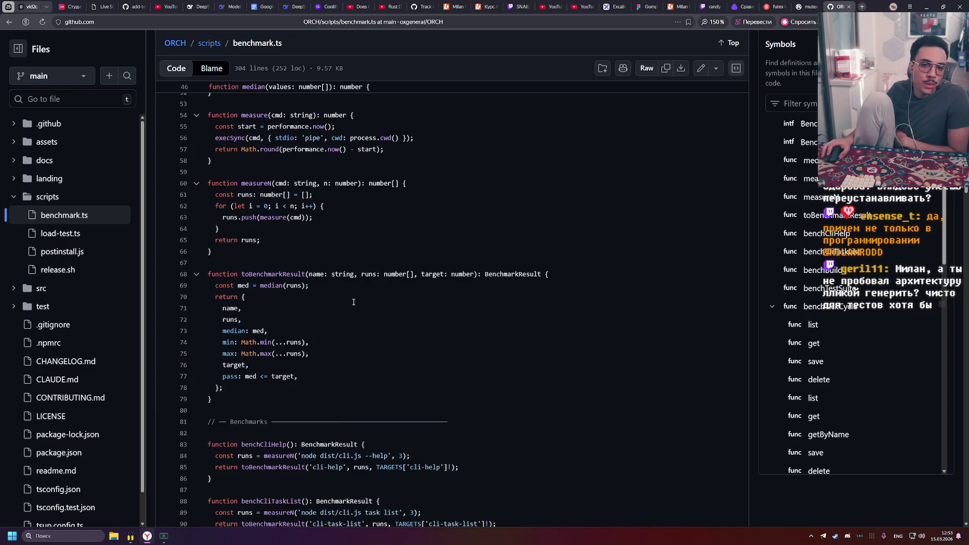
pyautogui.scroll(-6, 354, 301)
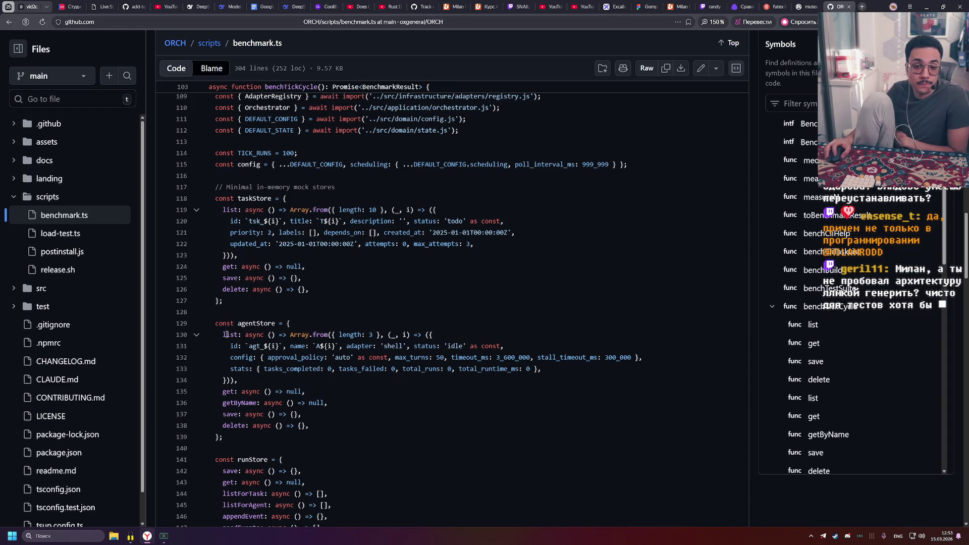
pyautogui.moveTo(221, 334); pyautogui.dragTo(238, 379)
pyautogui.click(253, 380)
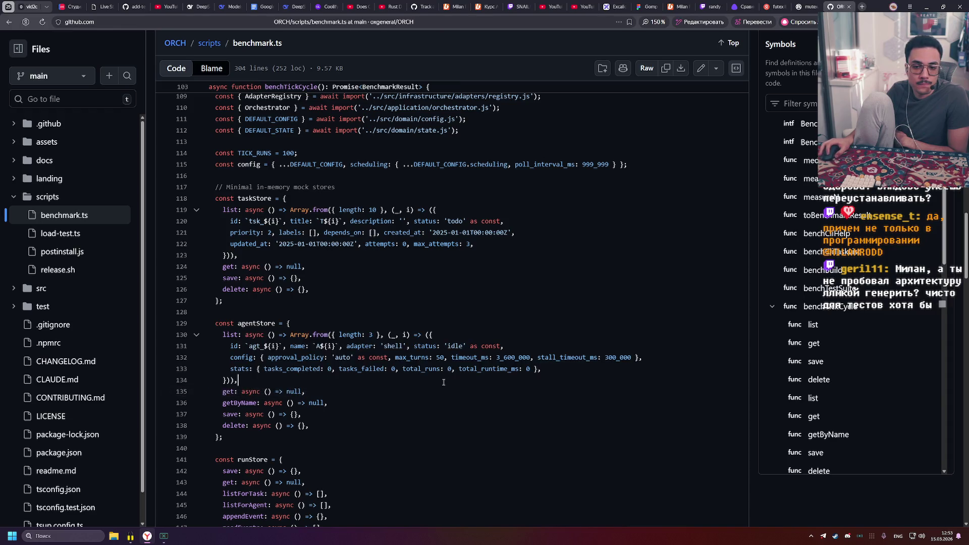
pyautogui.scroll(-1, 270, 329)
pyautogui.scroll(-6, 270, 328)
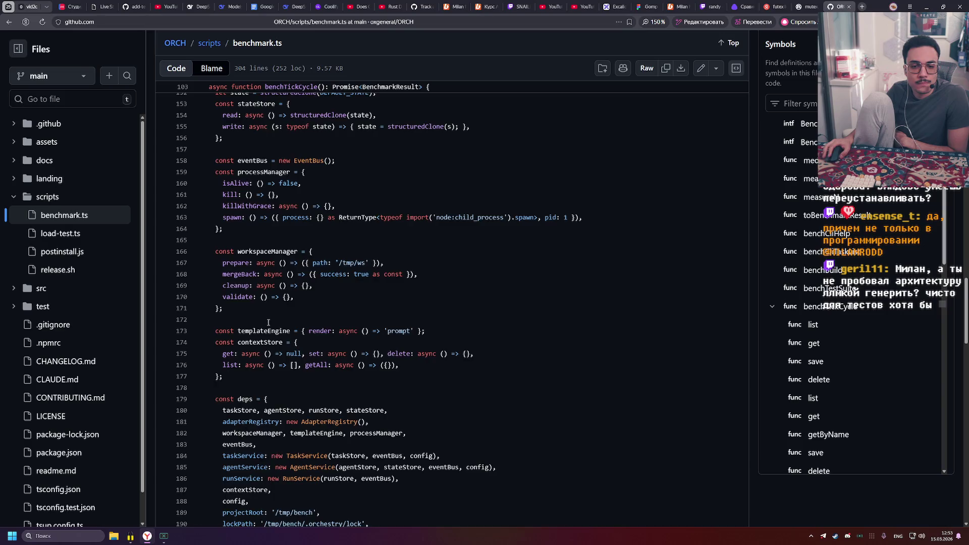
pyautogui.scroll(-3, 268, 322)
pyautogui.scroll(-15, 268, 323)
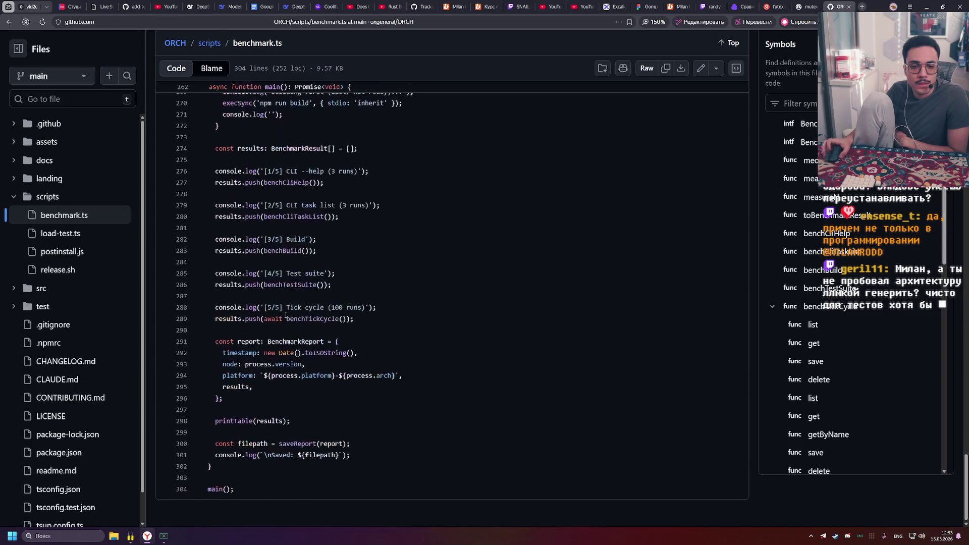
pyautogui.scroll(20, 290, 359)
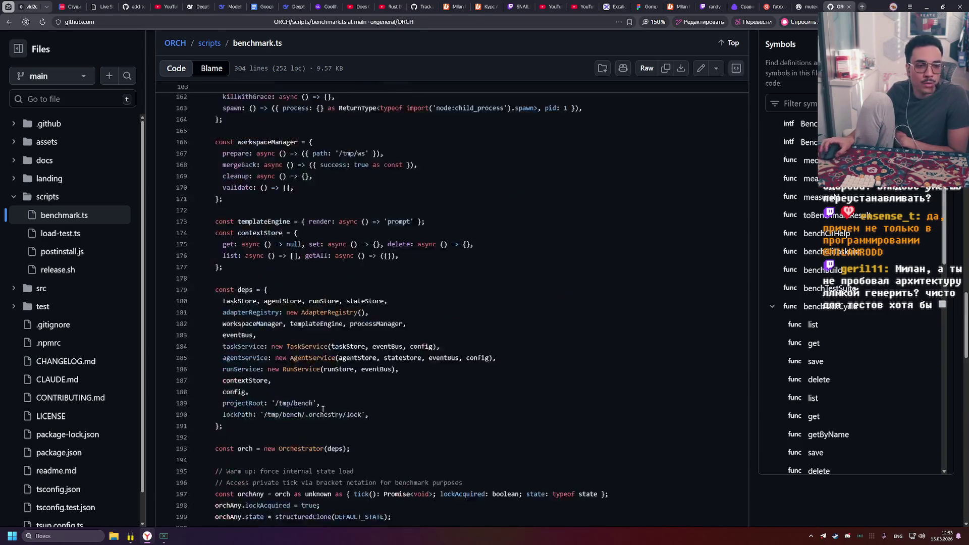
pyautogui.scroll(14, 323, 412)
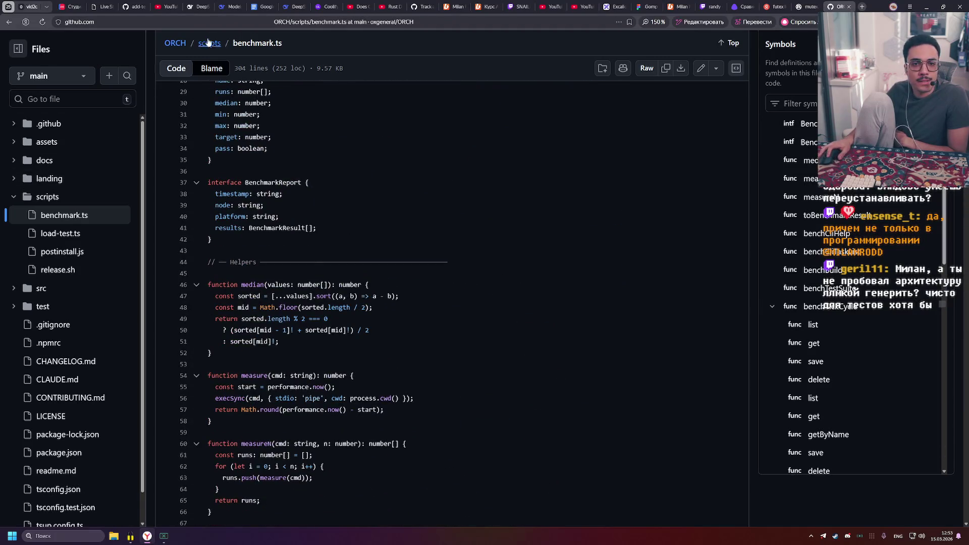
# Return to the ORCH repository root and close the mutex.rs and futex pages
pyautogui.click(176, 43)
pyautogui.click(837, 6)
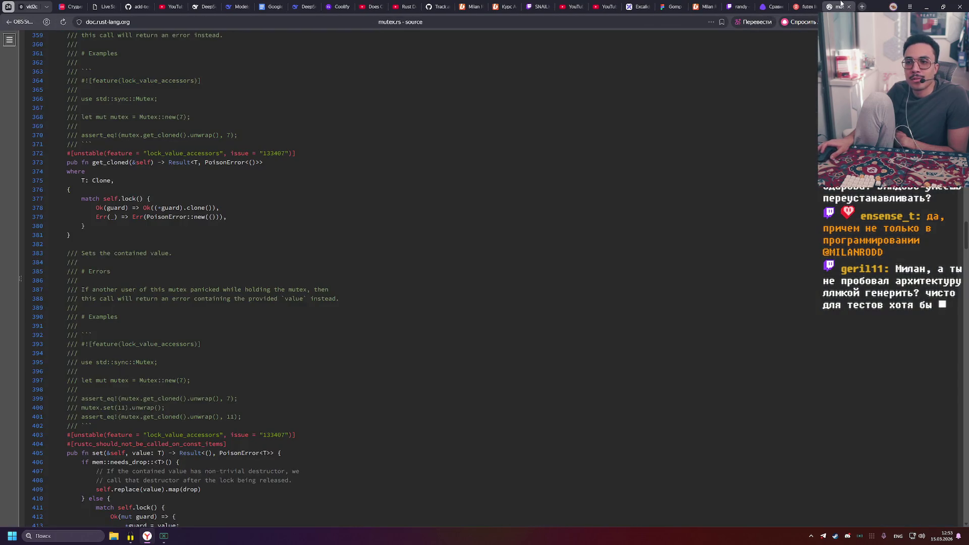
pyautogui.hotkey('ctrl', 'w')
pyautogui.hotkey('ctrl', 'w')
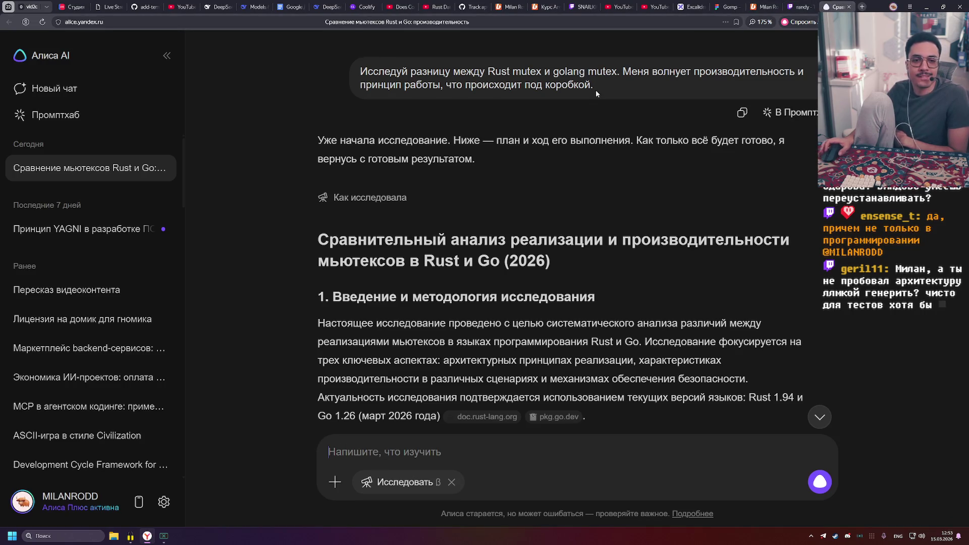
# Scroll the mutex report back up to the original research question and report heading
pyautogui.moveTo(688, 3)
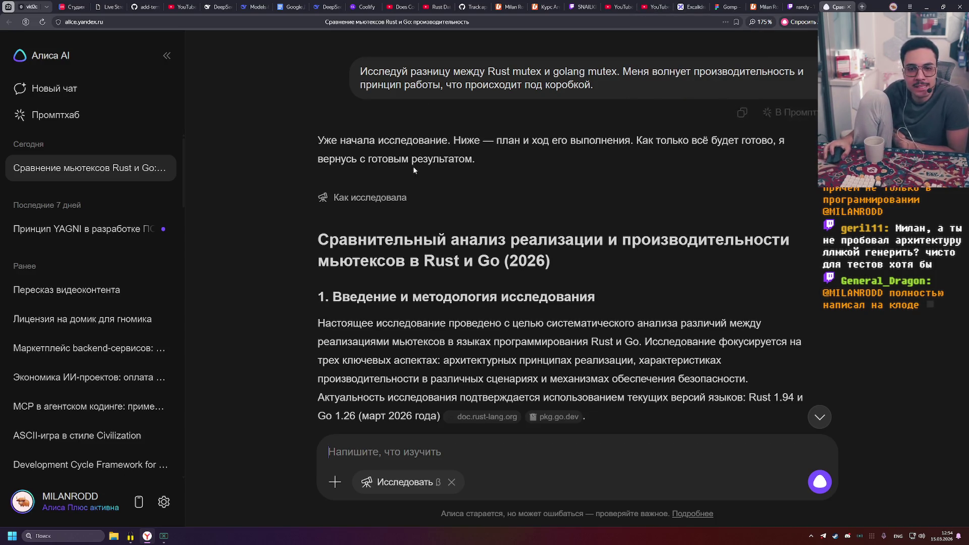
pyautogui.scroll(-1, 498, 183)
pyautogui.scroll(1, 392, 180)
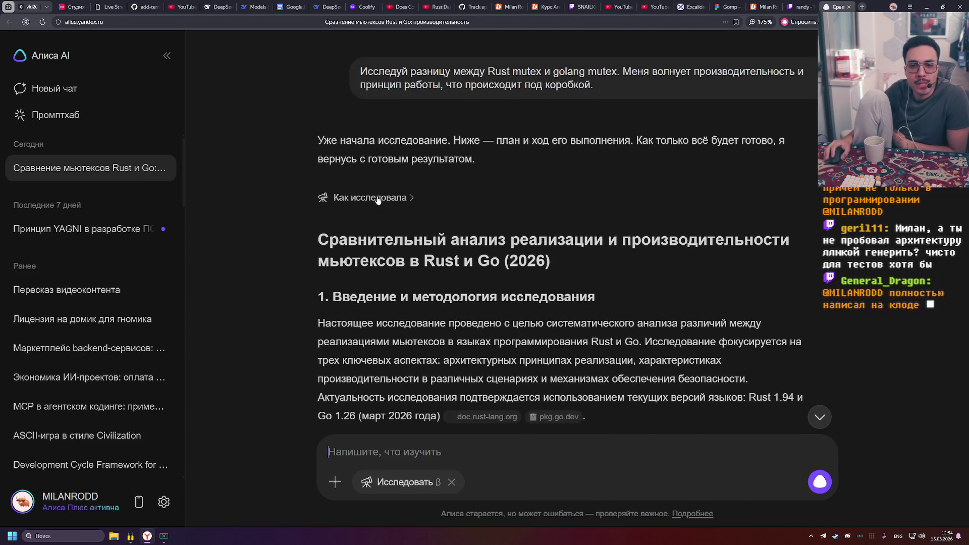
pyautogui.scroll(-1, 367, 263)
pyautogui.moveTo(403, 166); pyautogui.dragTo(560, 169)
pyautogui.click(606, 177)
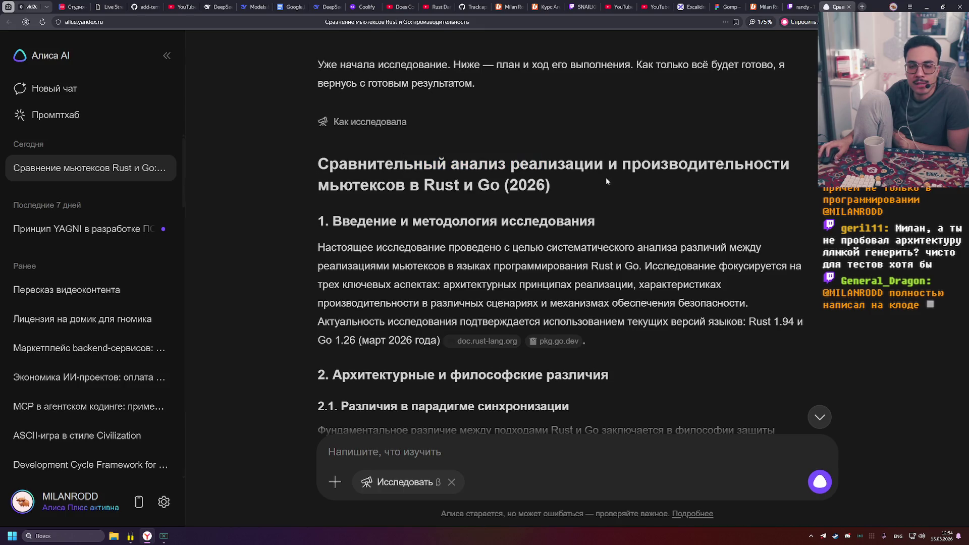
pyautogui.scroll(-1, 560, 172)
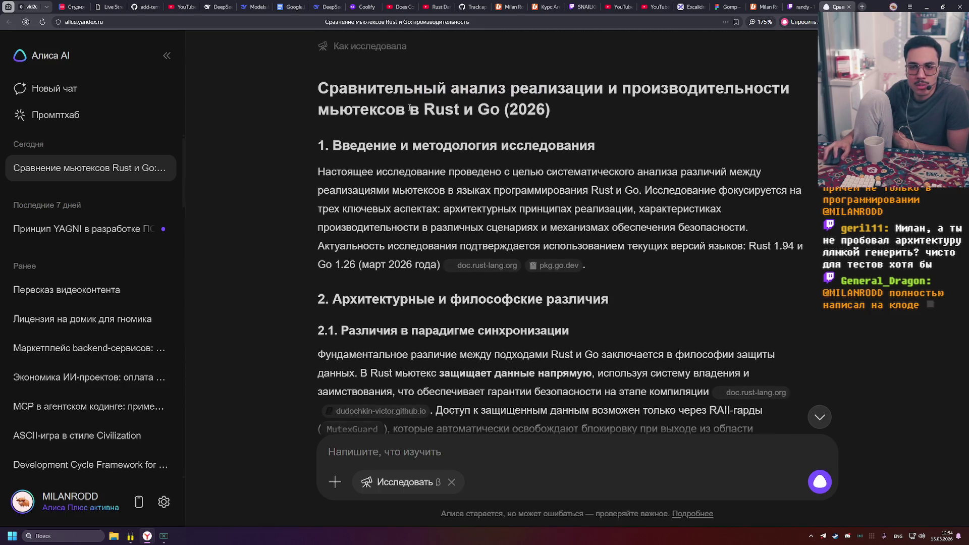
pyautogui.scroll(-3, 401, 159)
pyautogui.scroll(3, 402, 156)
pyautogui.scroll(-6, 401, 157)
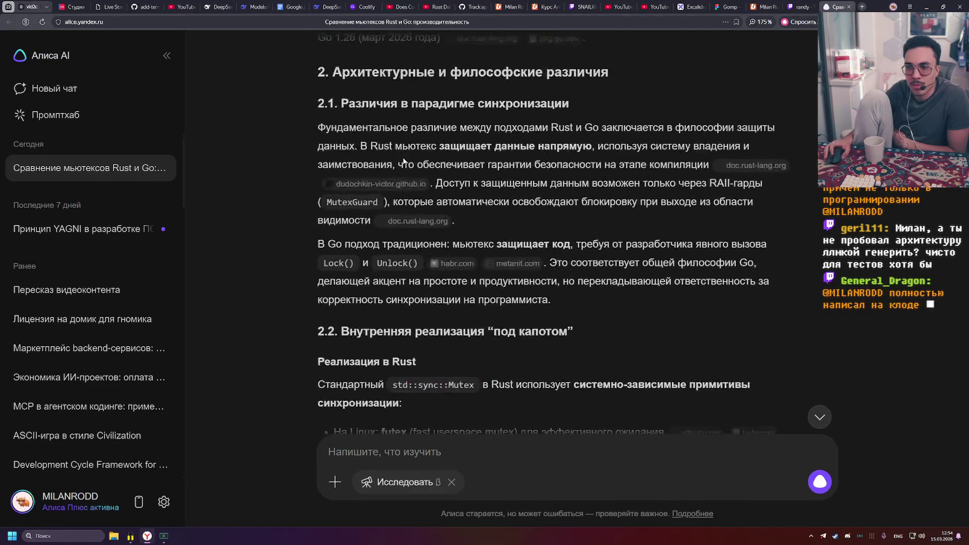
pyautogui.scroll(-15, 402, 166)
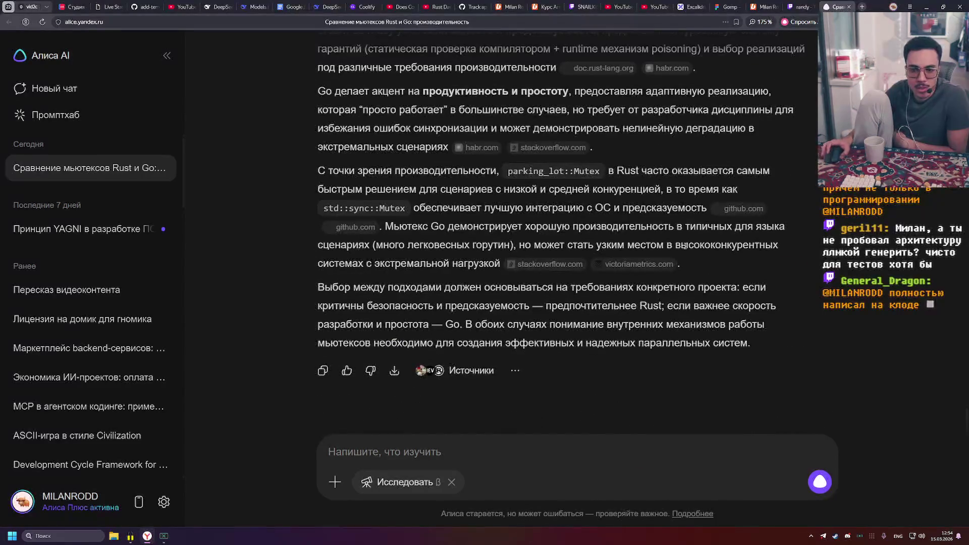
pyautogui.scroll(5, 720, 260)
pyautogui.scroll(15, 720, 261)
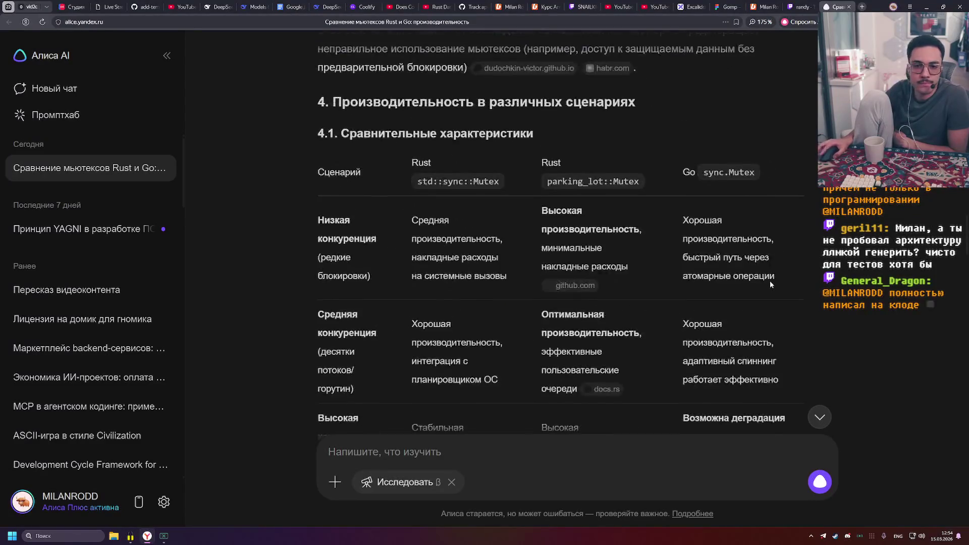
pyautogui.scroll(15, 767, 279)
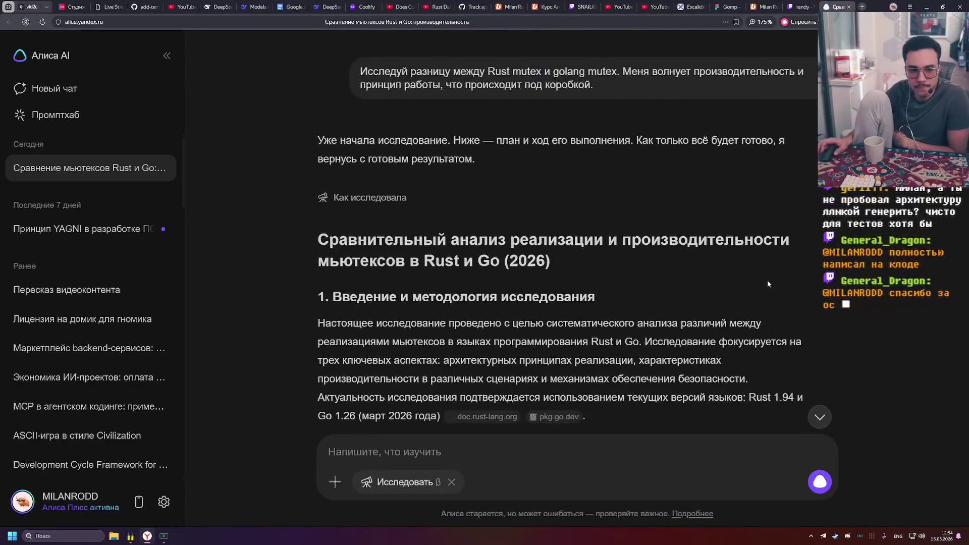
# Read the report's introduction heading and opening paragraph
pyautogui.scroll(-2, 387, 227)
pyautogui.moveTo(316, 182); pyautogui.dragTo(538, 223)
pyautogui.click(473, 216)
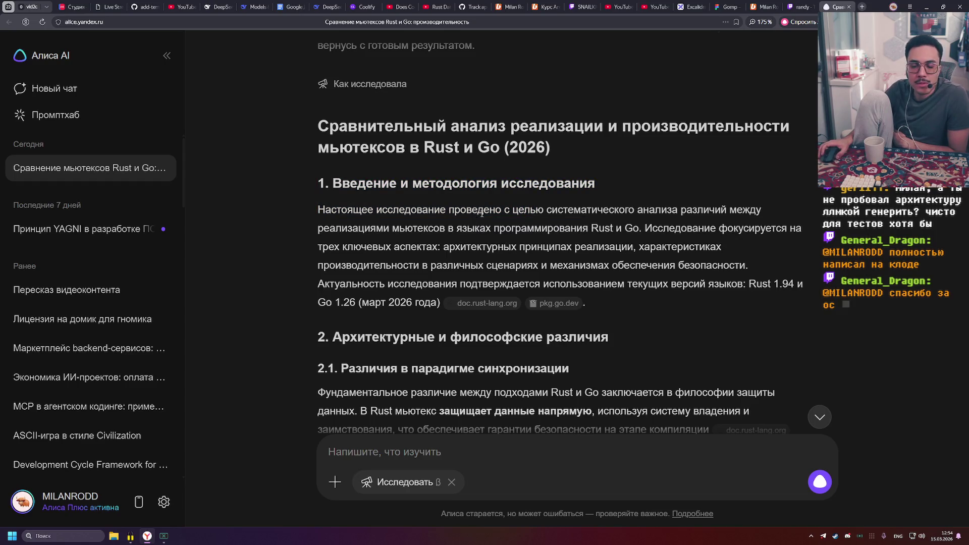
pyautogui.scroll(-1, 648, 229)
pyautogui.moveTo(368, 208); pyautogui.dragTo(667, 208)
pyautogui.click(795, 217)
# Read section 2.1 on compile-time safety, automatic lock release and Go's approach, reaching section 2.2
pyautogui.scroll(-2, 681, 220)
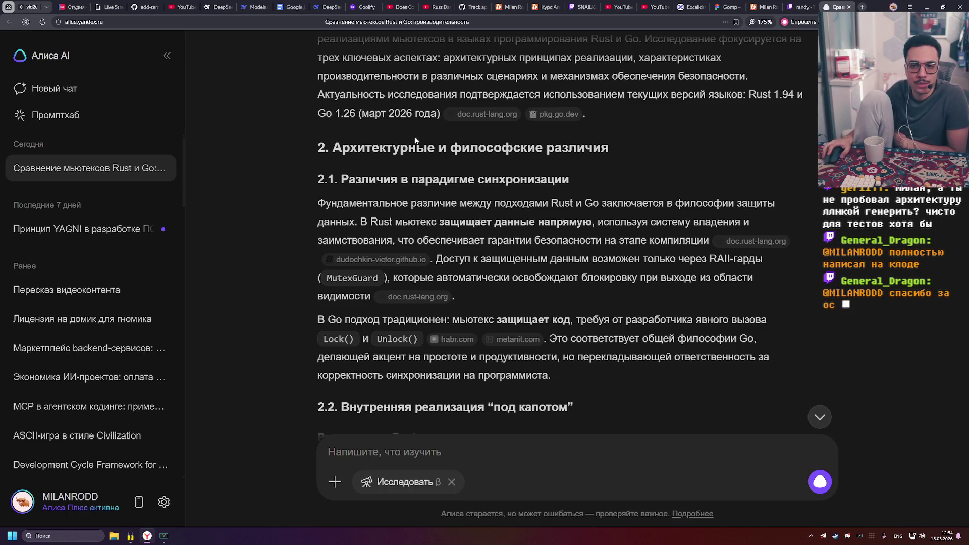
pyautogui.scroll(-1, 374, 146)
pyautogui.scroll(-2, 373, 146)
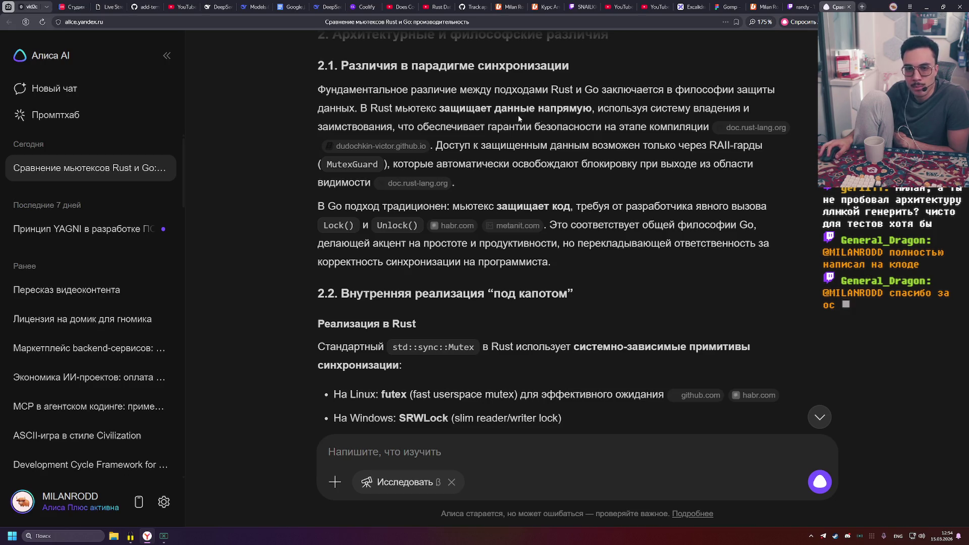
pyautogui.moveTo(397, 127); pyautogui.dragTo(519, 127)
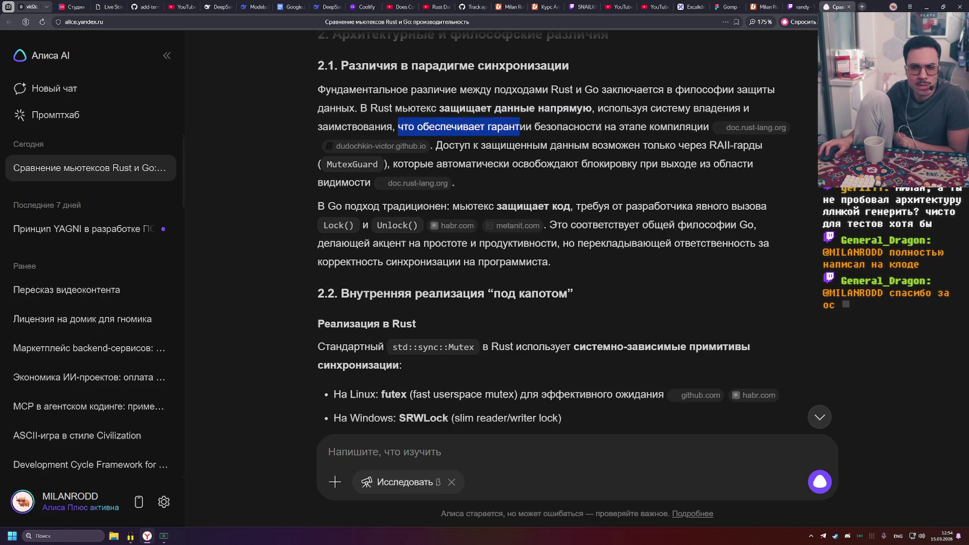
pyautogui.click(600, 127)
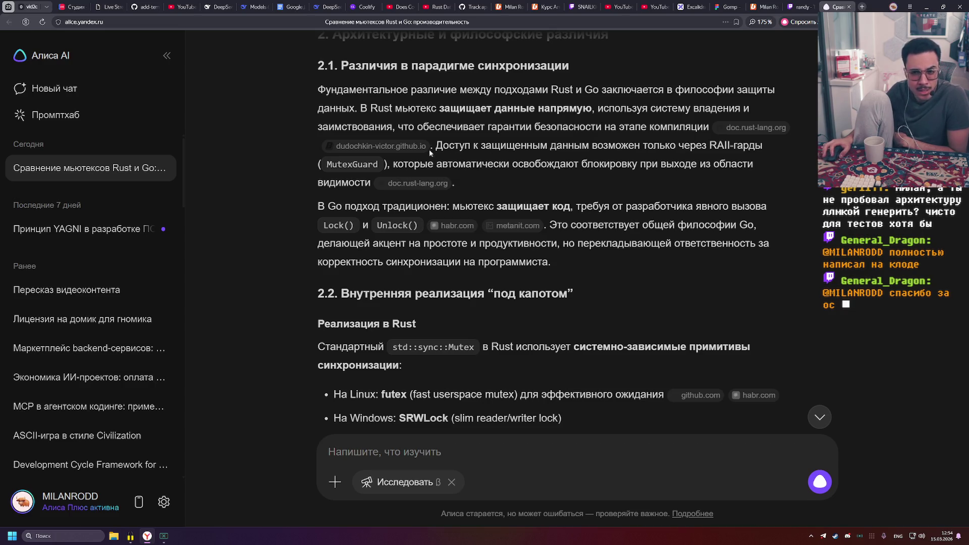
pyautogui.scroll(-1, 598, 153)
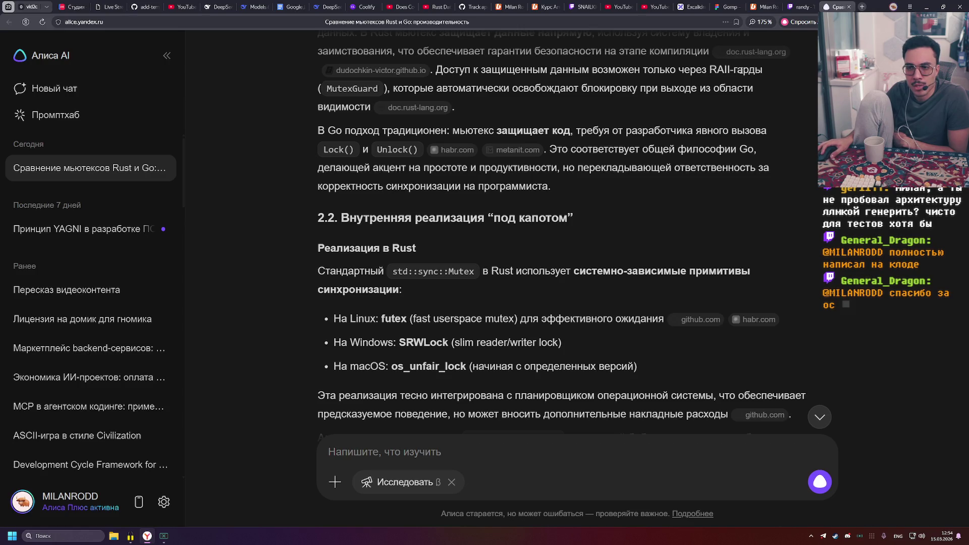
pyautogui.moveTo(397, 87); pyautogui.dragTo(538, 93)
pyautogui.click(543, 94)
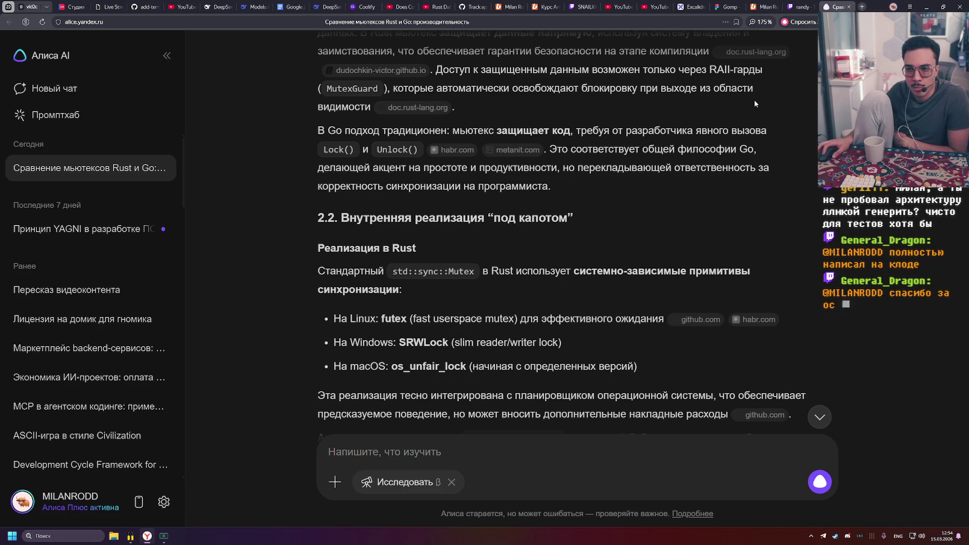
pyautogui.moveTo(313, 137); pyautogui.dragTo(465, 114)
pyautogui.click(464, 113)
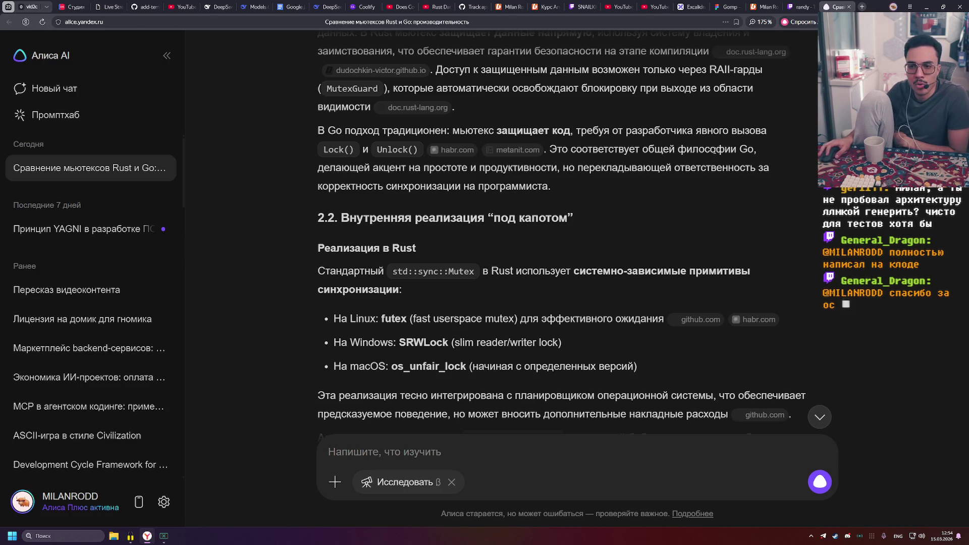
pyautogui.scroll(-2, 416, 169)
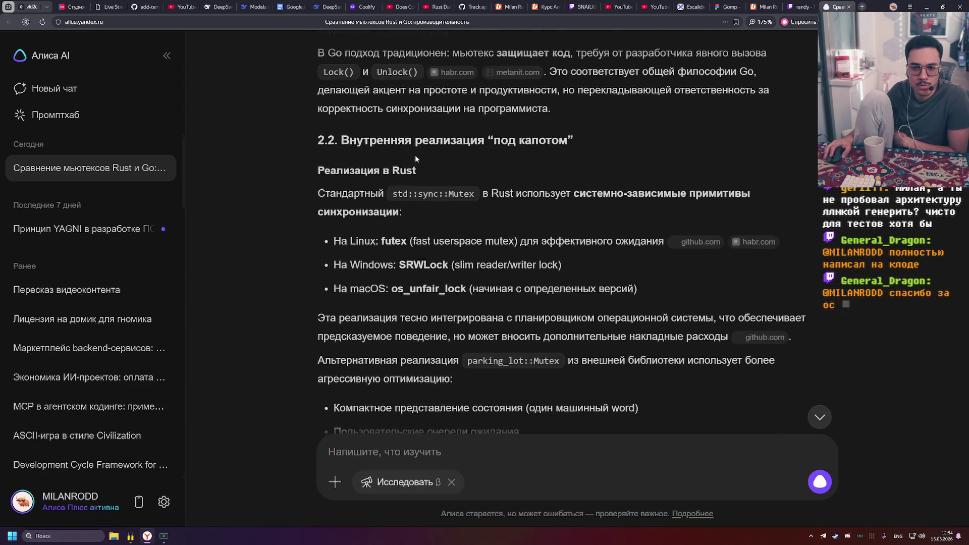
# Read Rust's platform primitives: futex waiting, Windows SRWLock and macOS os_unfair_lock notes
pyautogui.scroll(-1, 415, 155)
pyautogui.moveTo(336, 134); pyautogui.dragTo(396, 134)
pyautogui.click(454, 137)
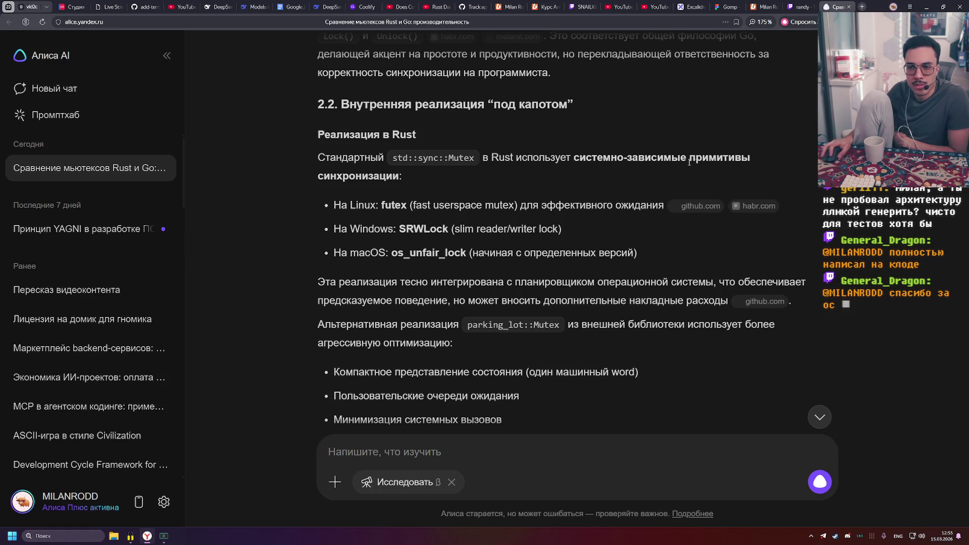
pyautogui.scroll(-3, 409, 131)
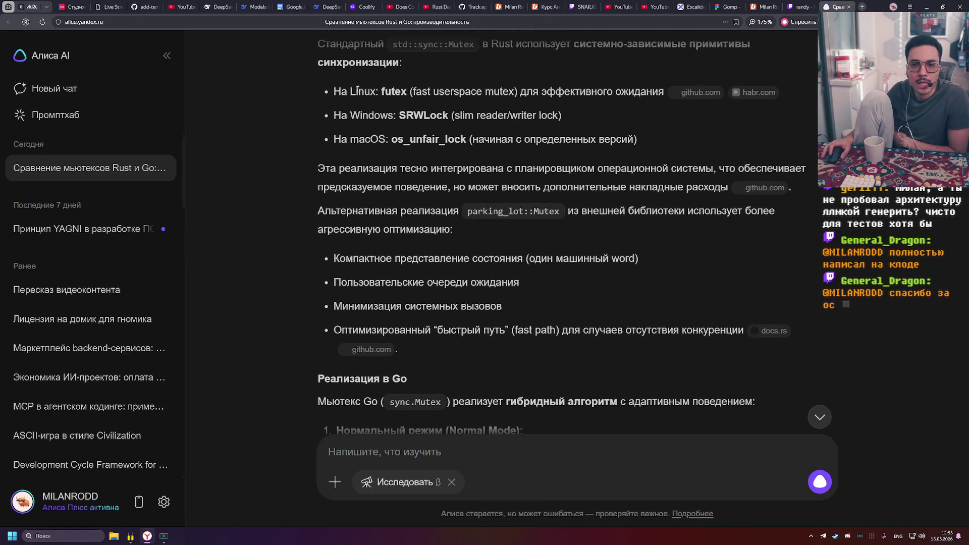
pyautogui.scroll(2, 447, 174)
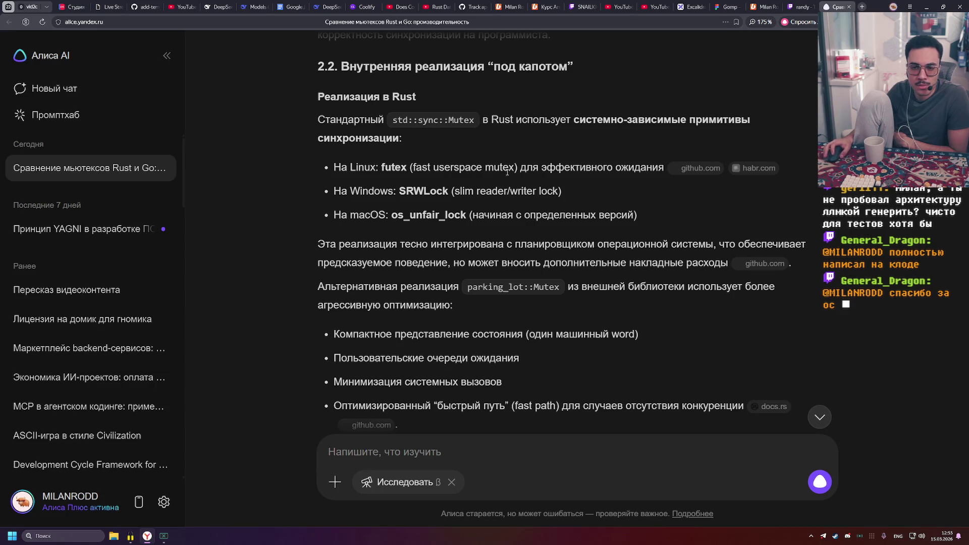
pyautogui.moveTo(539, 169); pyautogui.dragTo(656, 169)
pyautogui.moveTo(349, 191); pyautogui.dragTo(379, 188)
pyautogui.click(415, 198)
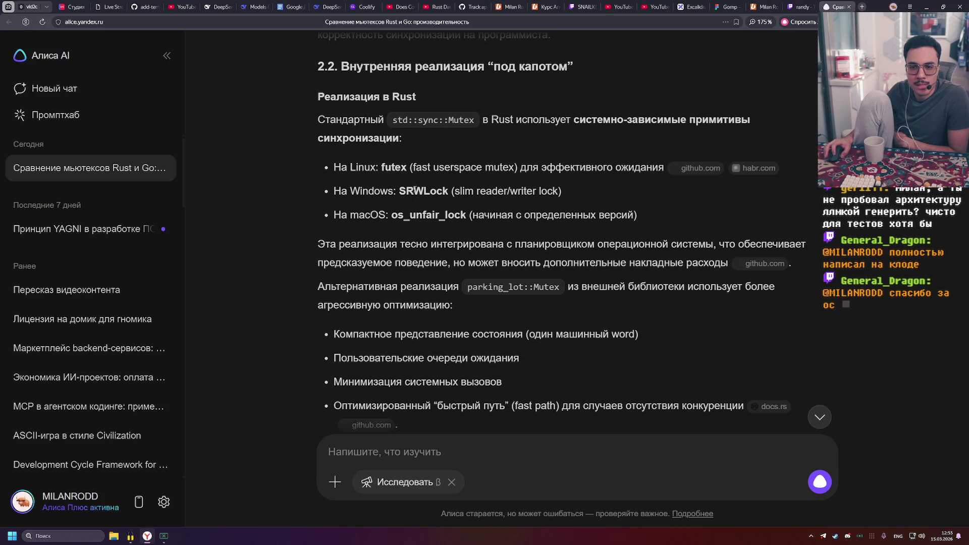
pyautogui.doubleClick(419, 191)
pyautogui.click(572, 191)
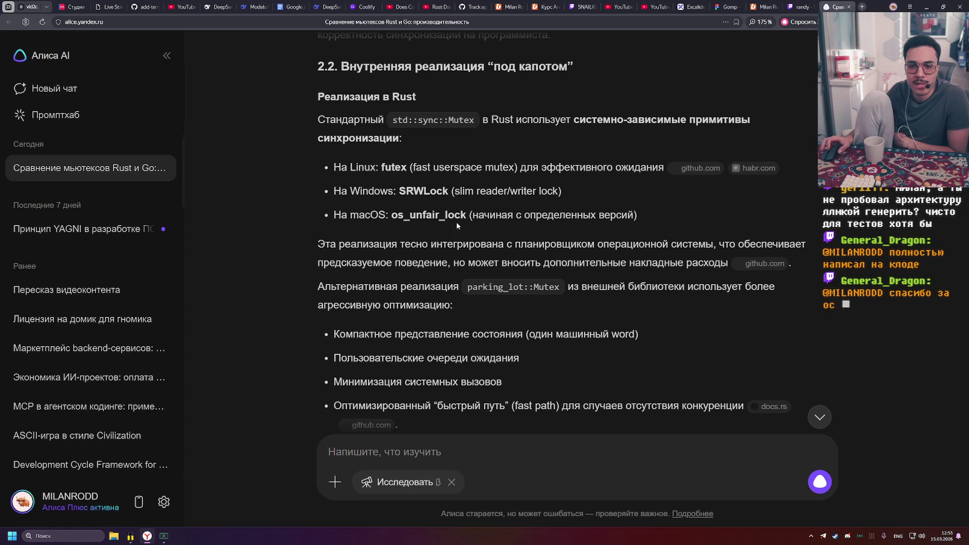
pyautogui.doubleClick(417, 215)
pyautogui.click(471, 225)
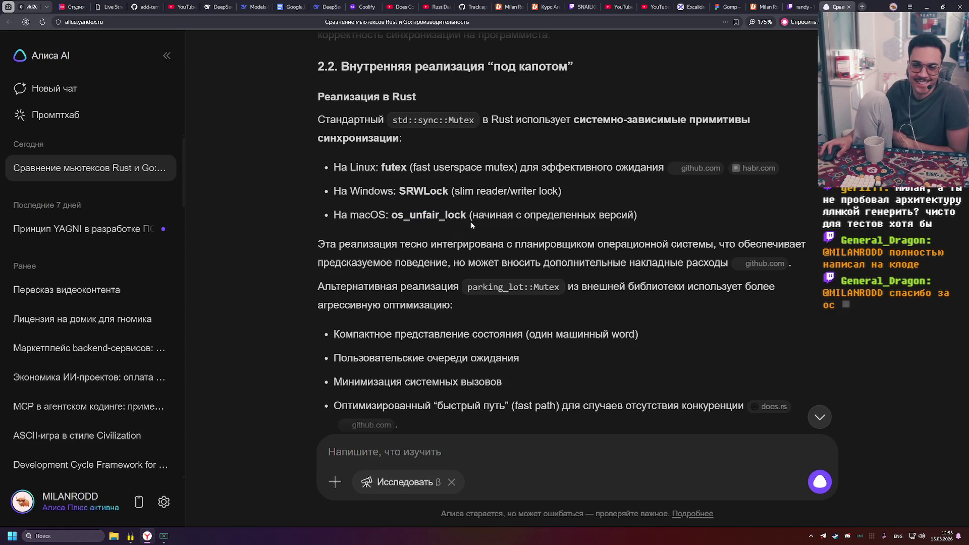
pyautogui.moveTo(475, 215); pyautogui.dragTo(637, 215)
pyautogui.click(637, 215)
# Read the parking_lot::Mutex notes on compact state and user-space wait queues, reaching Go's section
pyautogui.scroll(-2, 457, 192)
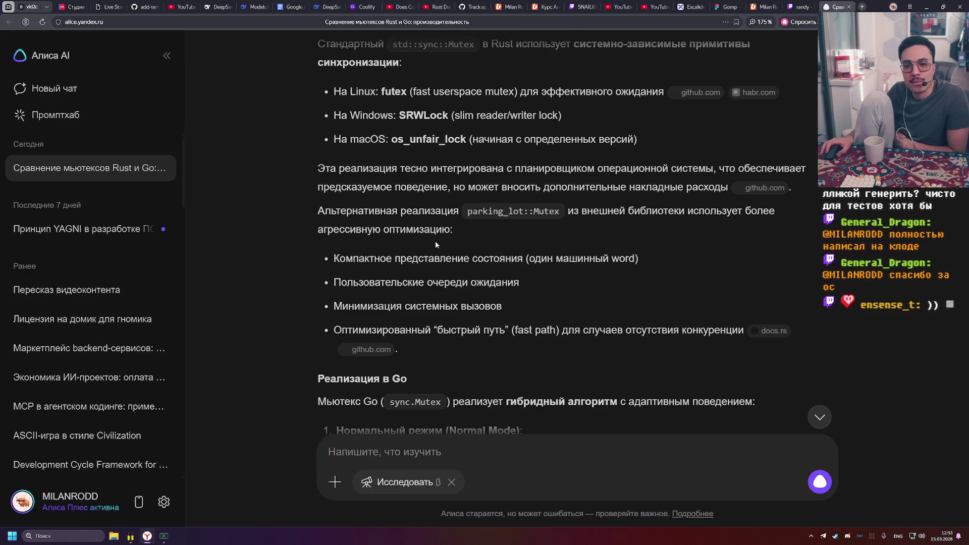
pyautogui.moveTo(332, 264); pyautogui.dragTo(467, 260)
pyautogui.click(559, 262)
pyautogui.scroll(-3, 516, 219)
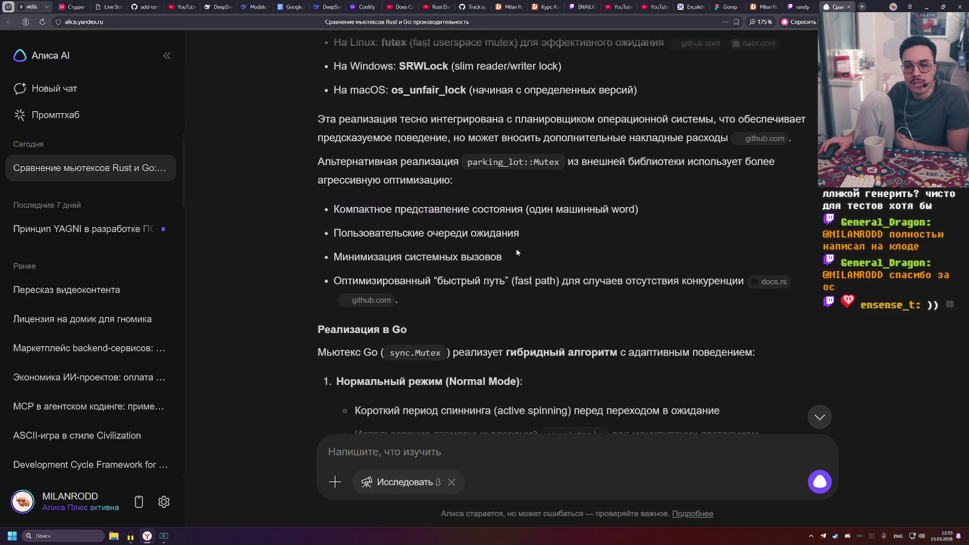
pyautogui.scroll(-2, 516, 218)
pyautogui.moveTo(333, 131); pyautogui.dragTo(527, 130)
pyautogui.click(530, 130)
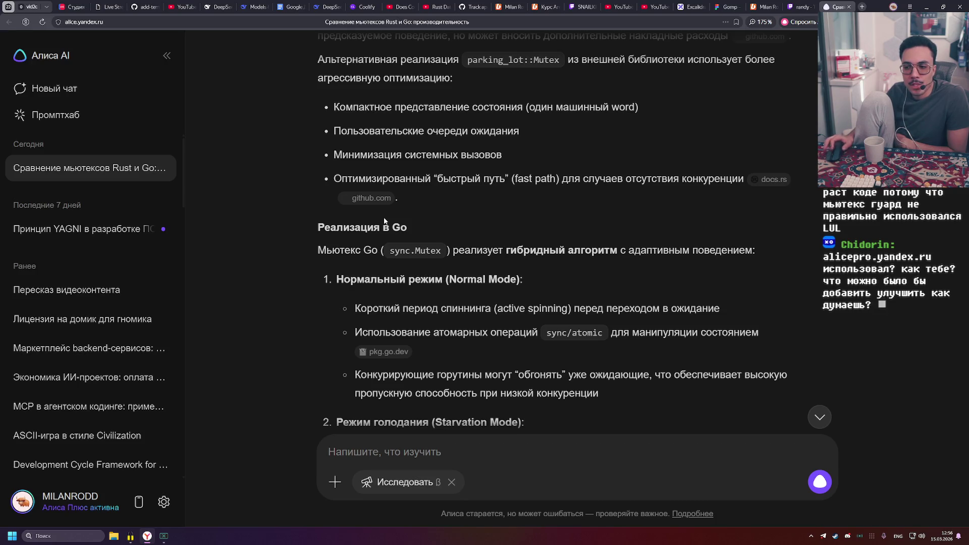
pyautogui.scroll(-3, 384, 221)
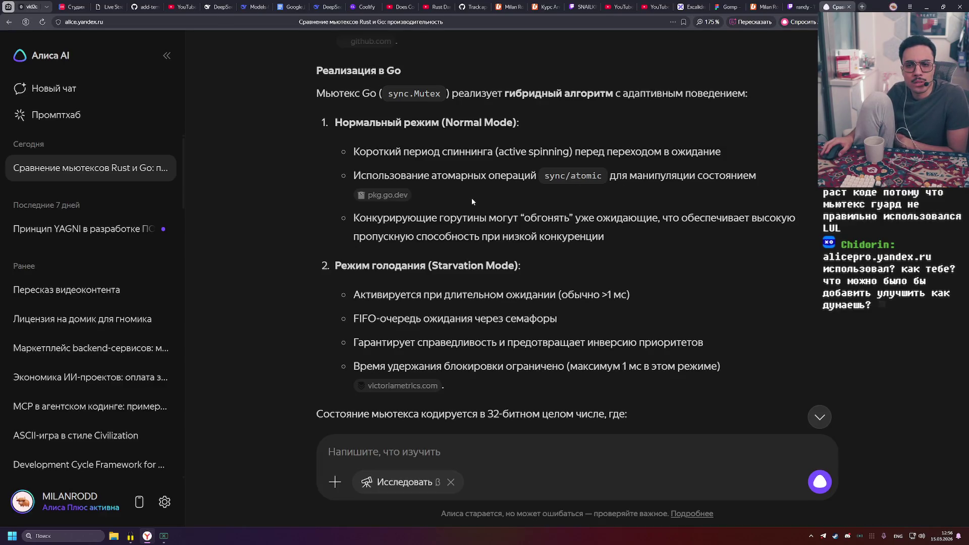
# Read Go's Normal Mode spinning and Starvation Mode: over 1 ms threshold, FIFO queue, hold limit
pyautogui.moveTo(396, 152)
pyautogui.mouseDown()
pyautogui.moveTo(572, 152)
pyautogui.moveTo(507, 151)
pyautogui.mouseUp()
pyautogui.click(646, 158)
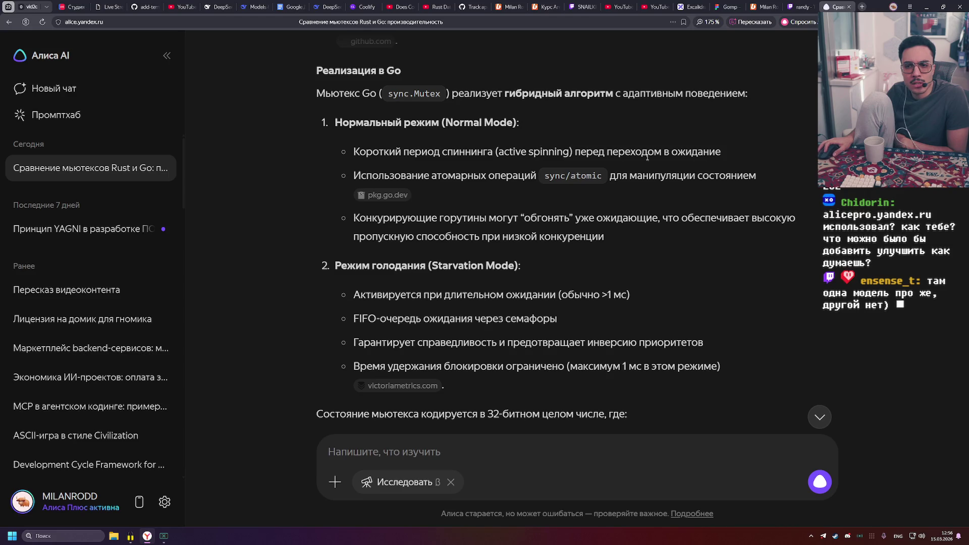
pyautogui.scroll(-2, 464, 175)
pyautogui.doubleClick(454, 152)
pyautogui.click(520, 183)
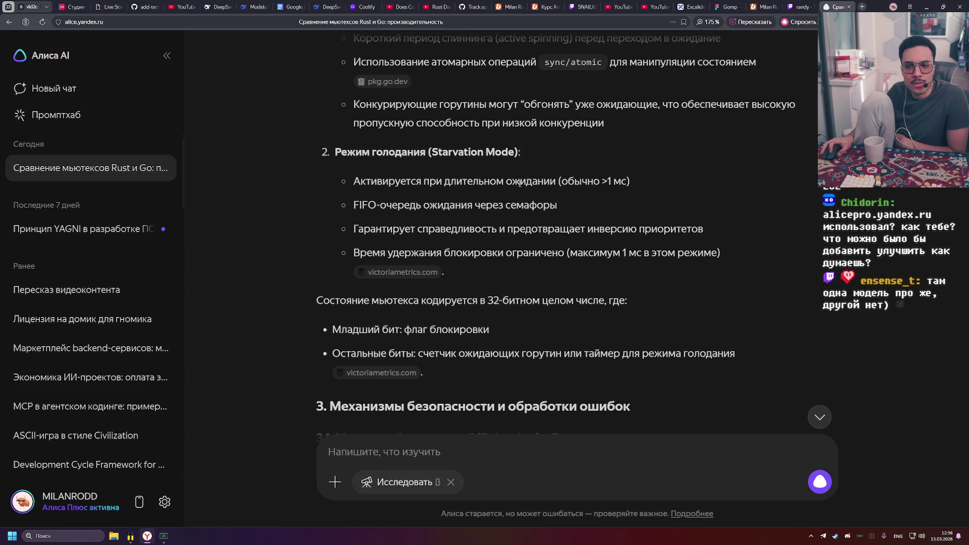
pyautogui.moveTo(558, 180); pyautogui.dragTo(622, 180)
pyautogui.moveTo(356, 205); pyautogui.dragTo(567, 205)
pyautogui.click(617, 207)
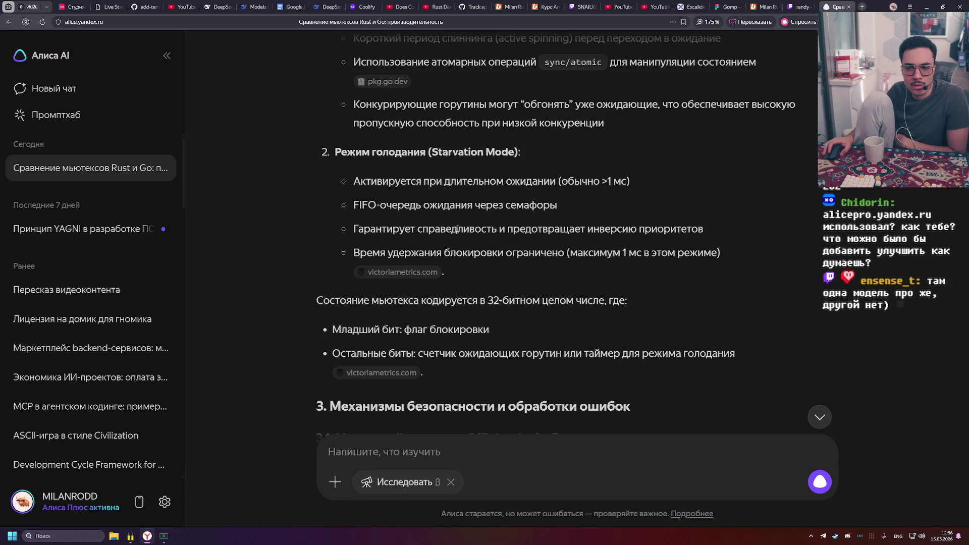
pyautogui.moveTo(445, 253); pyautogui.dragTo(532, 255)
pyautogui.click(530, 259)
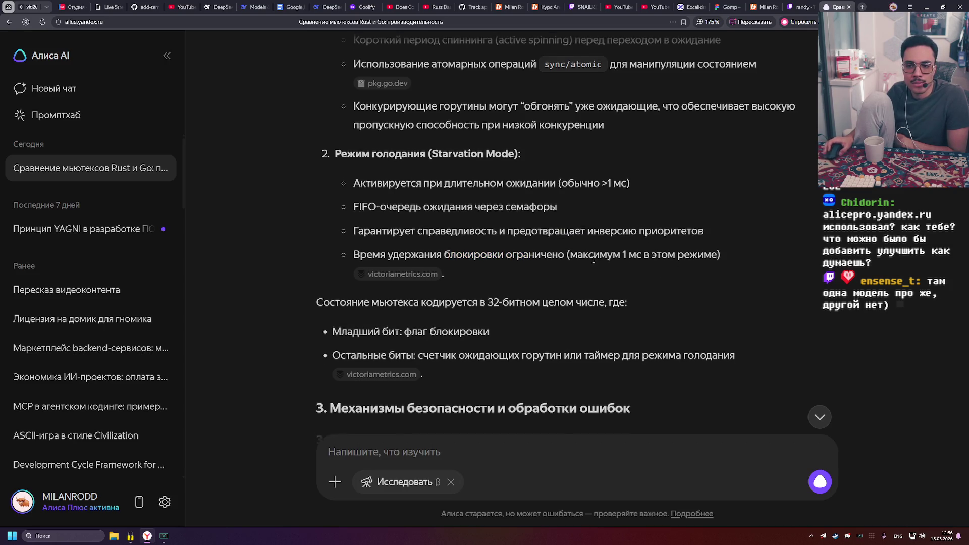
# Revisit the Normal and Starvation Mode headings, then move on to section 3 on poisoning
pyautogui.scroll(2, 434, 269)
pyautogui.moveTo(427, 122); pyautogui.dragTo(515, 122)
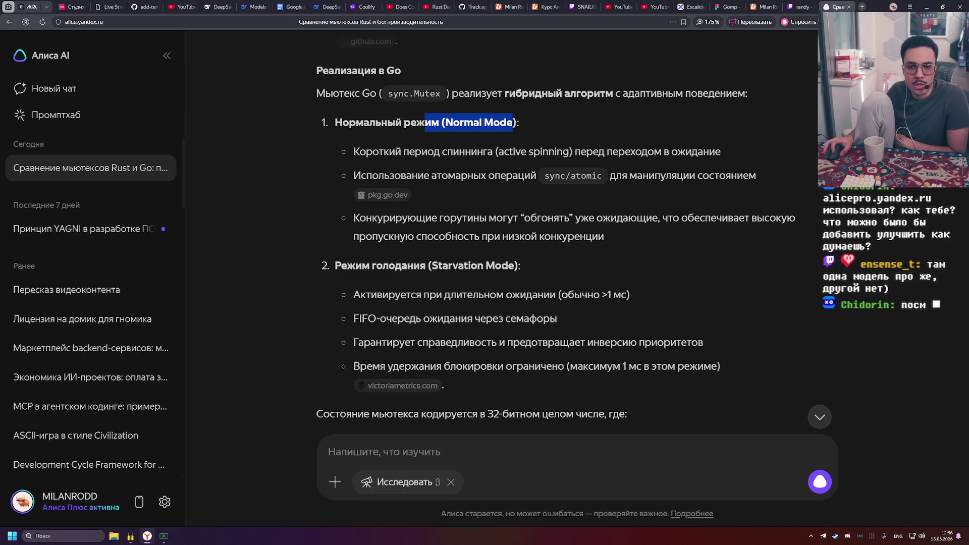
pyautogui.moveTo(402, 265); pyautogui.dragTo(513, 265)
pyautogui.click(588, 269)
pyautogui.scroll(-3, 589, 267)
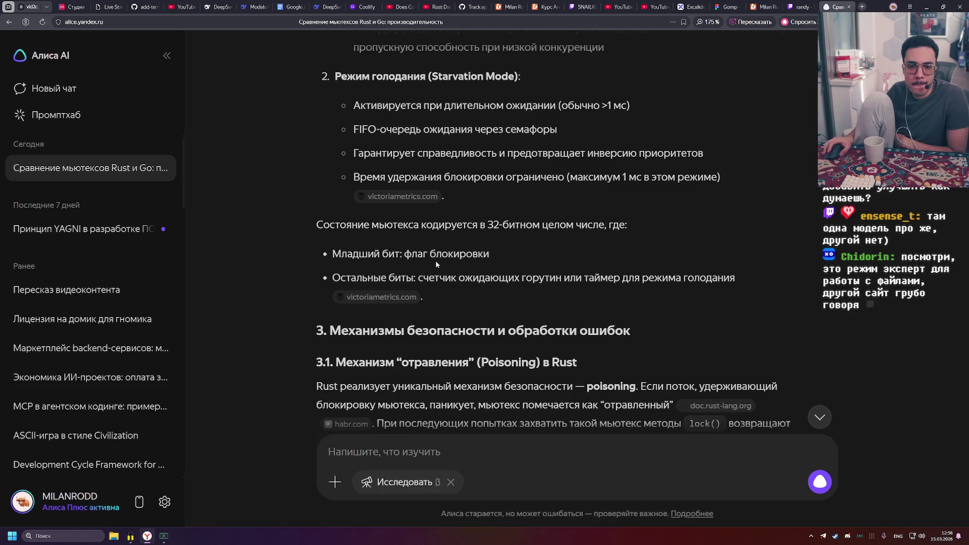
pyautogui.scroll(-2, 435, 261)
pyautogui.moveTo(422, 217); pyautogui.dragTo(587, 217)
pyautogui.click(588, 217)
pyautogui.scroll(-2, 587, 217)
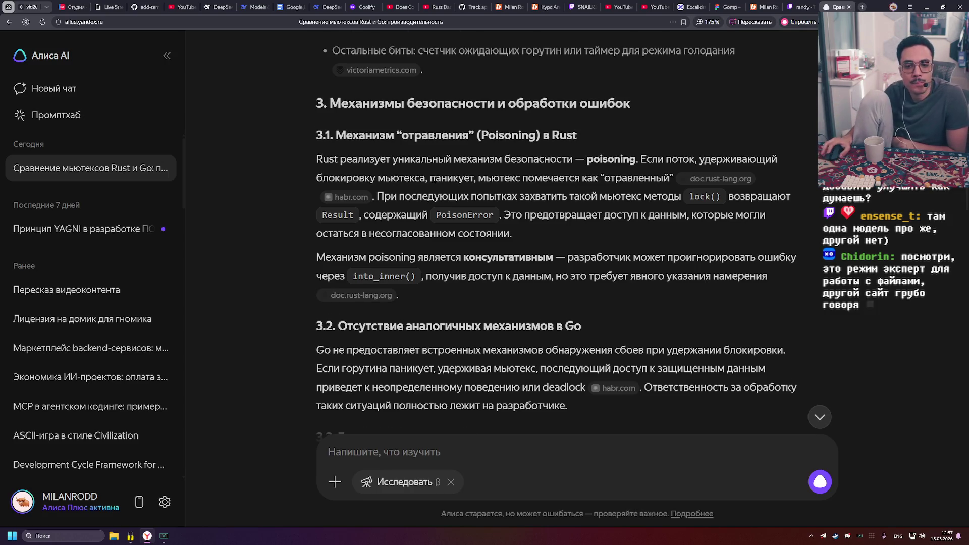
# Read Go's undetected-panics paragraph and Rust's static safety summary, continuing to the 4.1 table
pyautogui.scroll(-3, 374, 138)
pyautogui.moveTo(352, 161)
pyautogui.mouseDown()
pyautogui.moveTo(558, 200)
pyautogui.moveTo(736, 205)
pyautogui.mouseUp()
pyautogui.click(738, 208)
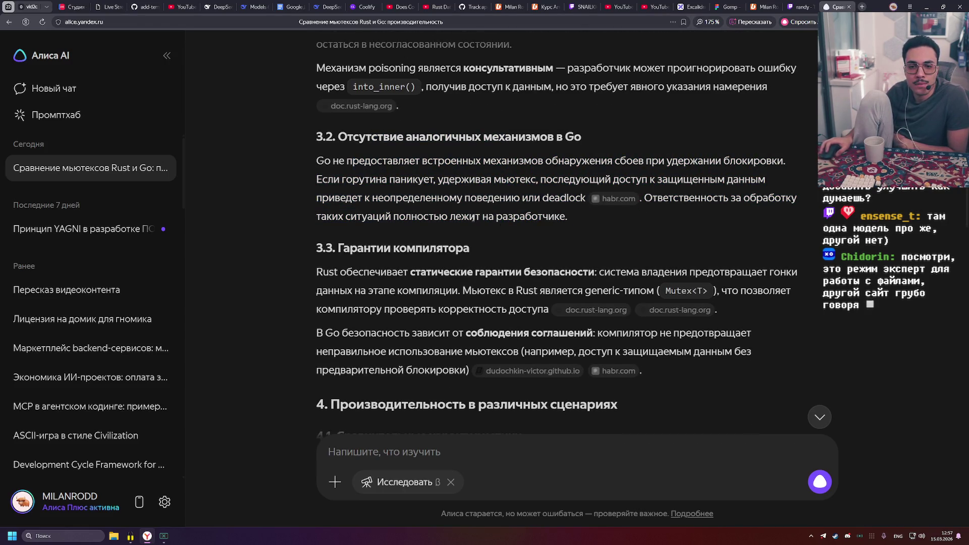
pyautogui.scroll(-2, 343, 134)
pyautogui.moveTo(378, 103); pyautogui.dragTo(524, 103)
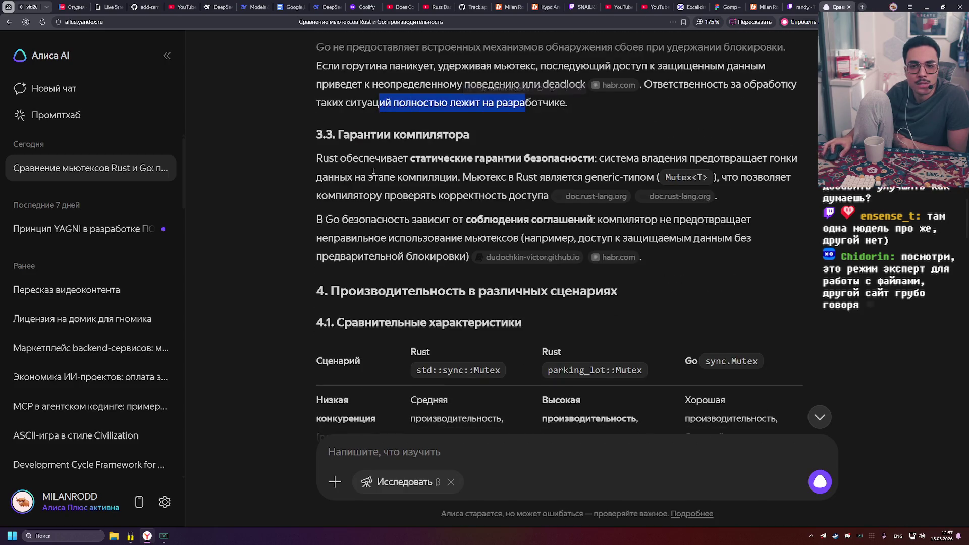
pyautogui.scroll(-1, 524, 102)
pyautogui.moveTo(322, 121)
pyautogui.mouseDown()
pyautogui.moveTo(634, 126)
pyautogui.moveTo(550, 140)
pyautogui.mouseUp()
pyautogui.click(758, 144)
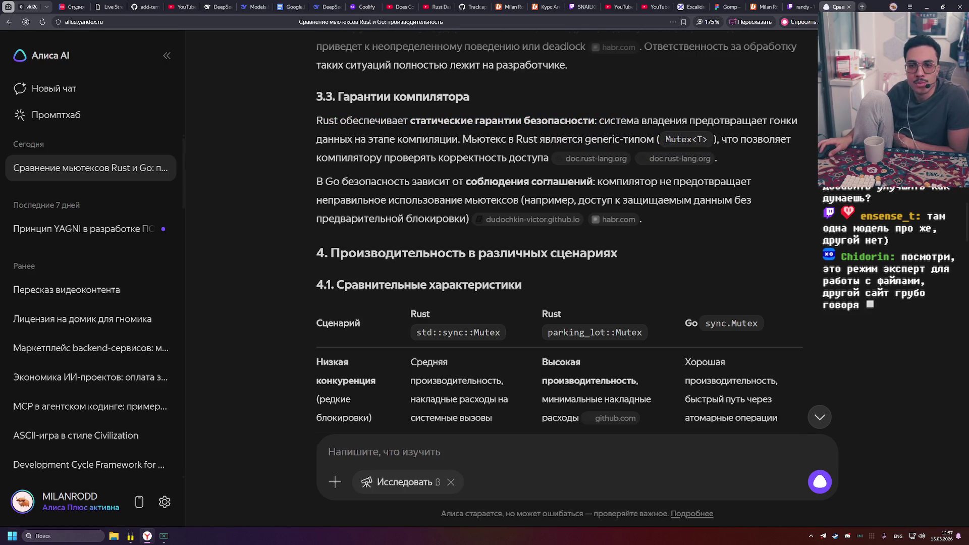
pyautogui.scroll(-2, 464, 200)
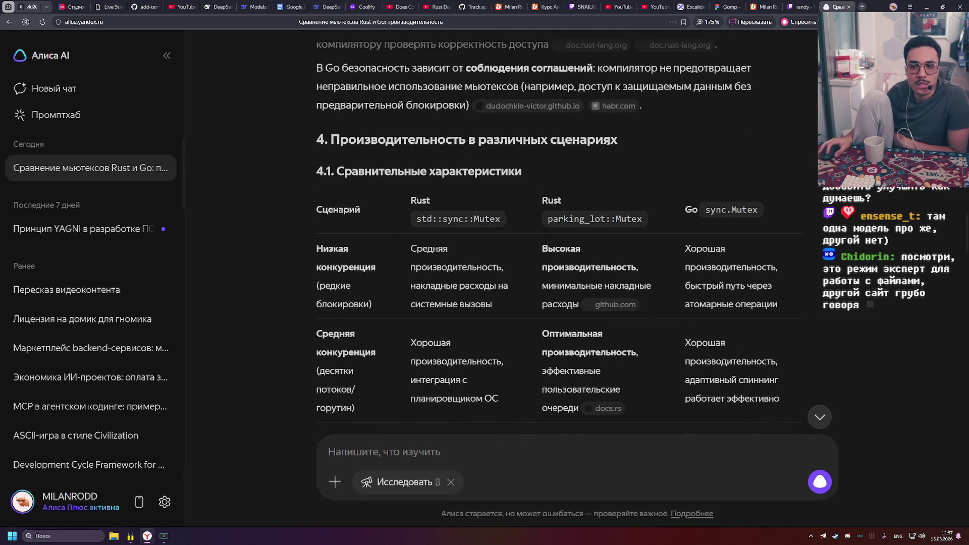
pyautogui.scroll(-3, 383, 171)
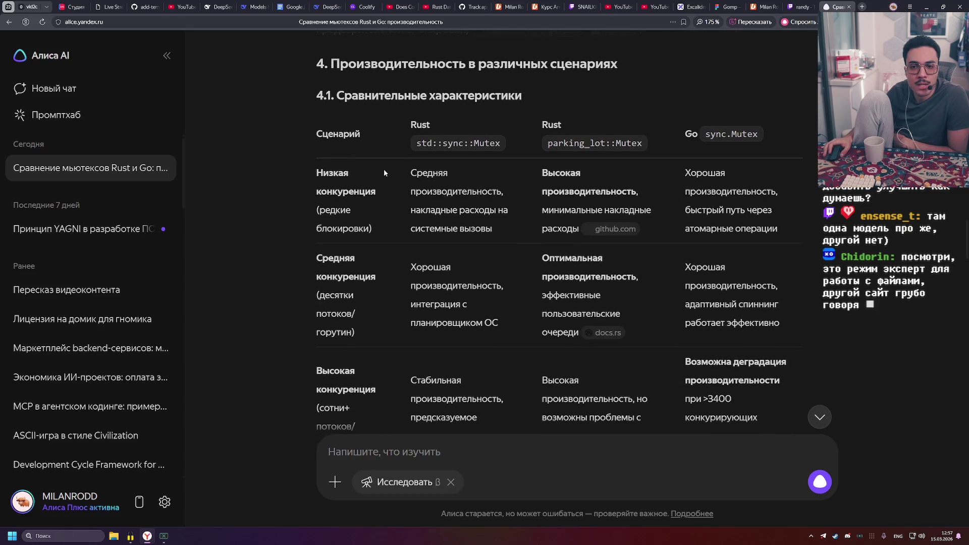
# Read the 4.1 table header comparing std::sync::Mutex, parking_lot::Mutex and Go sync.Mutex
pyautogui.moveTo(420, 210); pyautogui.dragTo(436, 209)
pyautogui.click(436, 208)
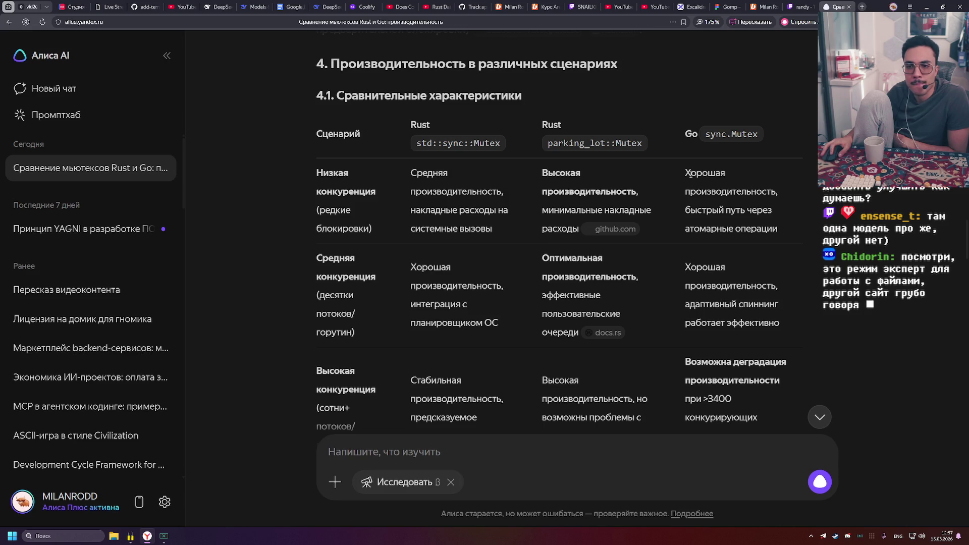
pyautogui.moveTo(546, 144); pyautogui.dragTo(651, 143)
pyautogui.click(650, 143)
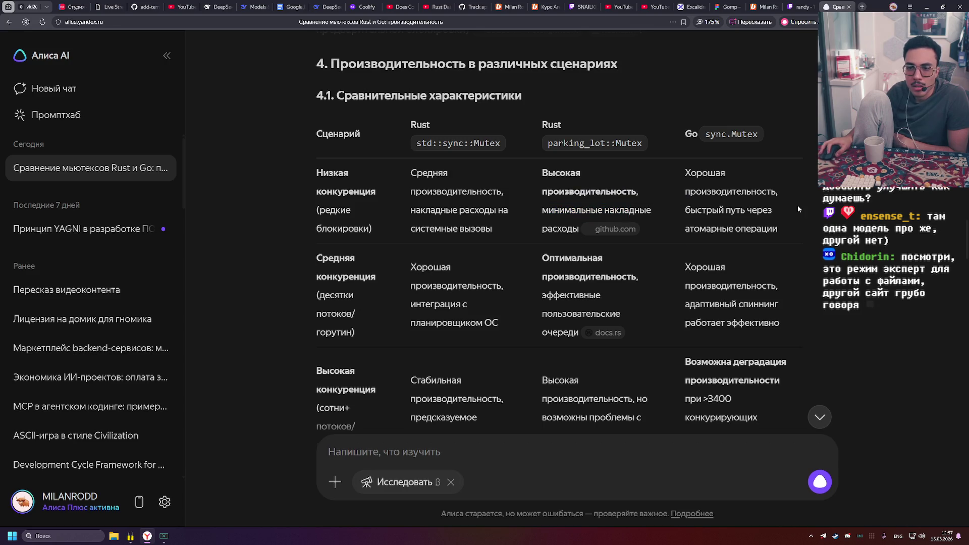
pyautogui.scroll(-1, 737, 186)
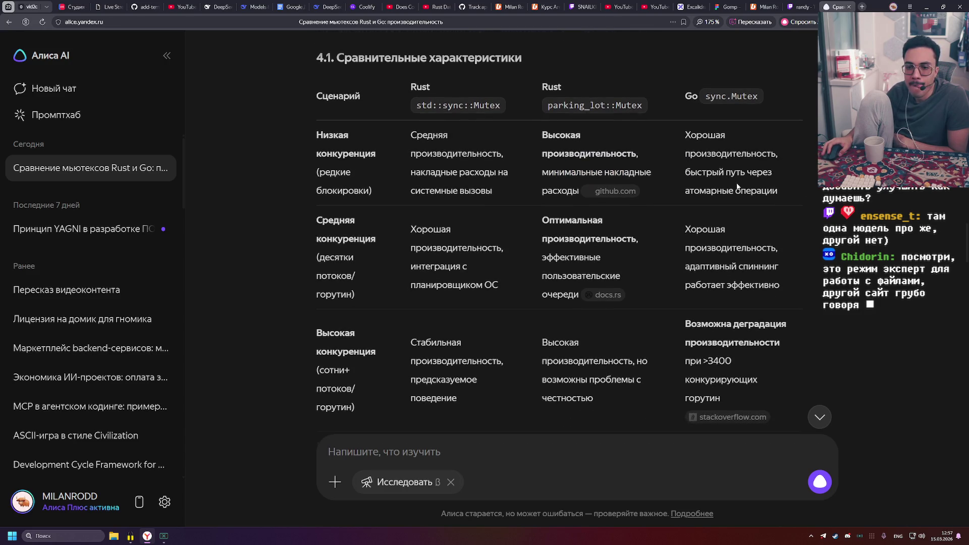
pyautogui.scroll(1, 733, 175)
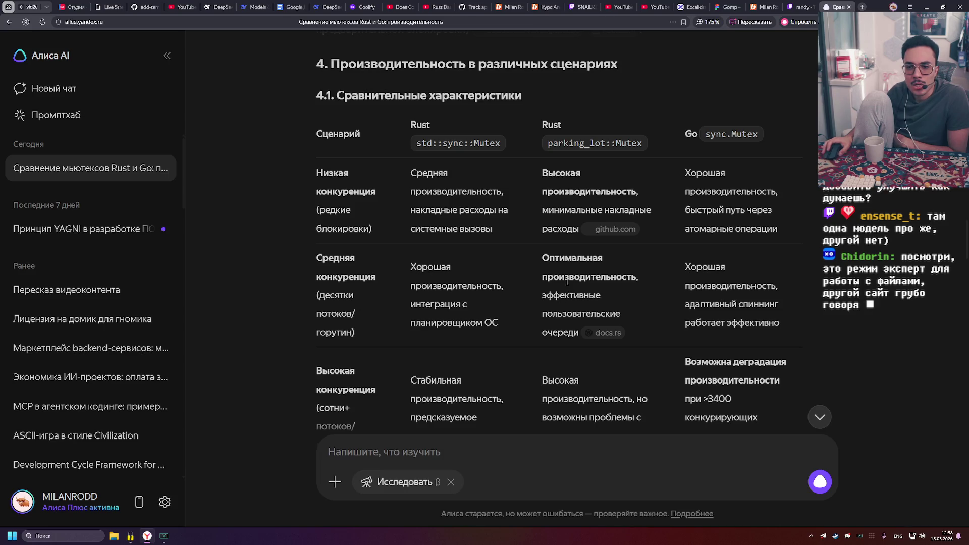
pyautogui.scroll(-2, 571, 298)
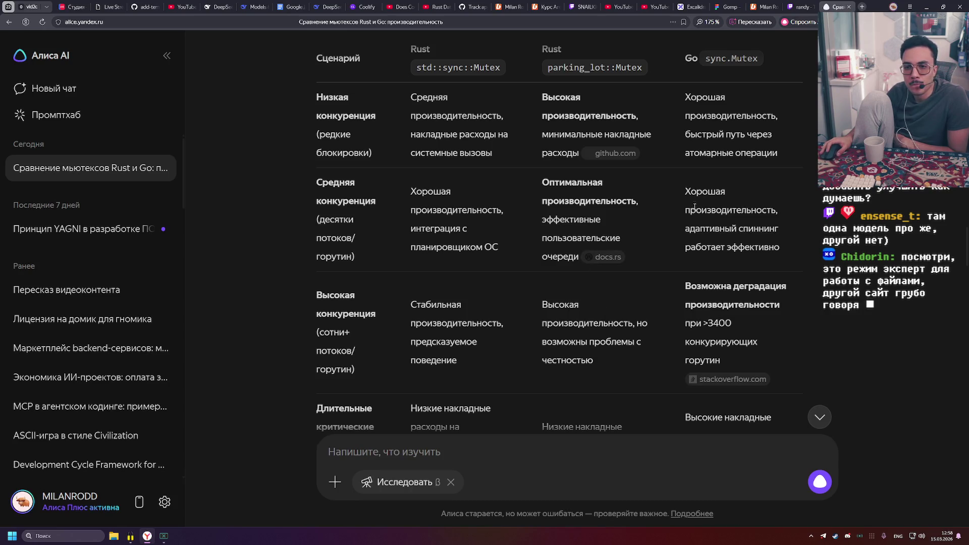
pyautogui.scroll(1, 694, 206)
pyautogui.scroll(-2, 707, 226)
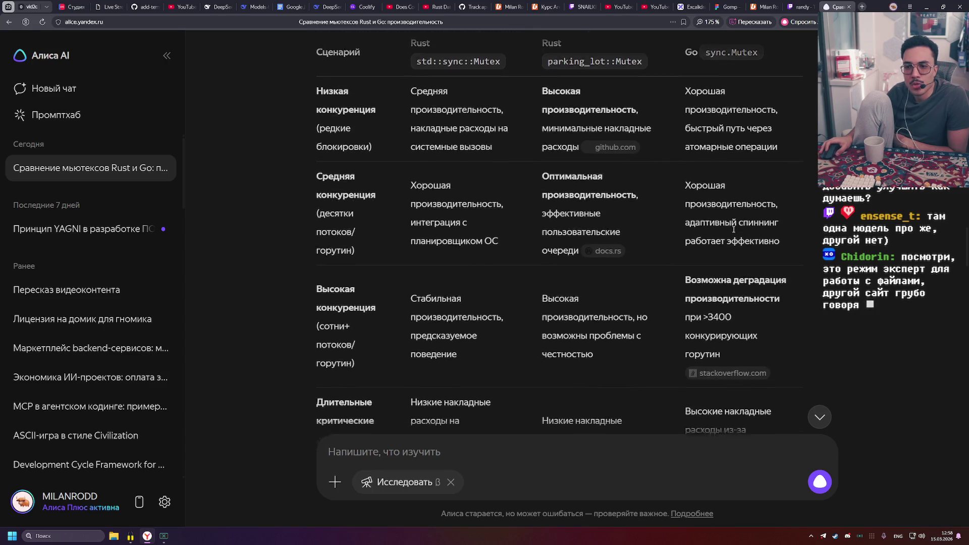
pyautogui.scroll(-2, 679, 234)
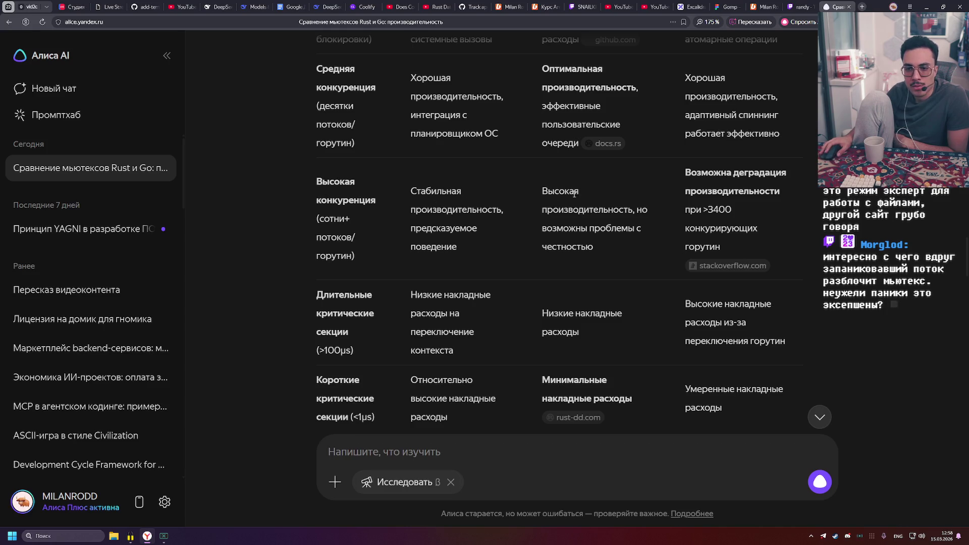
pyautogui.scroll(-2, 573, 193)
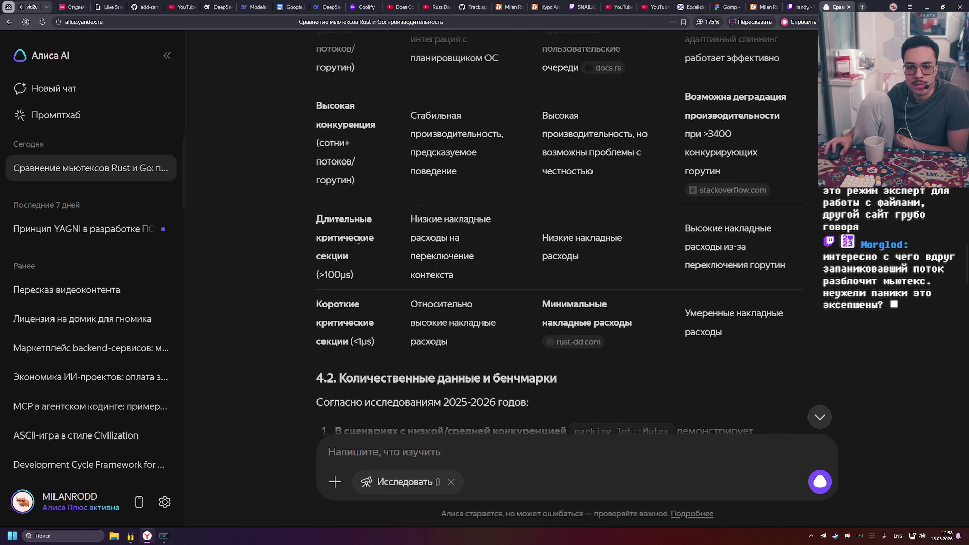
# Examine the long critical sections (>100µs) row, including Go's goroutine switching overhead and low-overhead cells
pyautogui.moveTo(353, 256); pyautogui.dragTo(320, 217)
pyautogui.click(366, 274)
pyautogui.moveTo(342, 285); pyautogui.dragTo(346, 286)
pyautogui.click(347, 286)
pyautogui.click(344, 289)
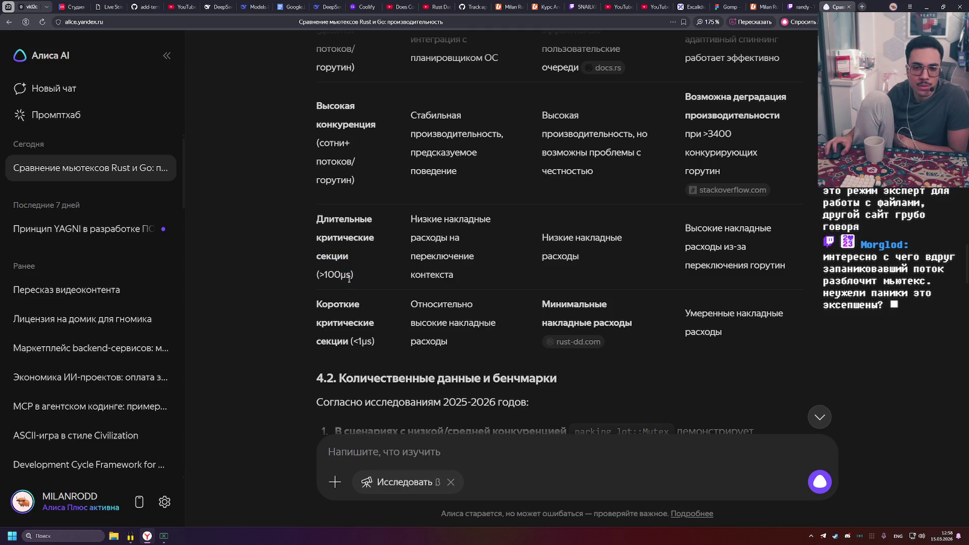
pyautogui.scroll(1, 426, 233)
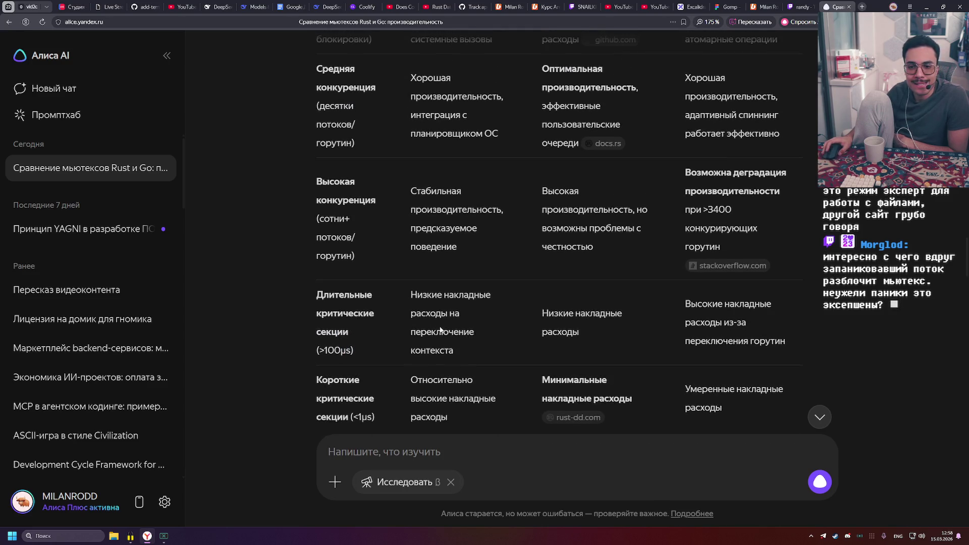
pyautogui.moveTo(432, 331); pyautogui.dragTo(455, 332)
pyautogui.click(462, 347)
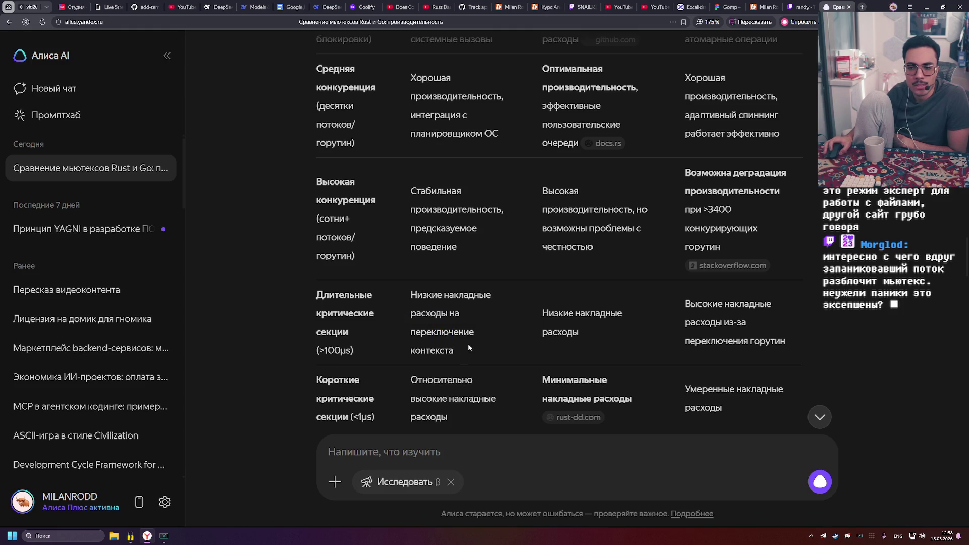
pyautogui.moveTo(698, 304)
pyautogui.mouseDown()
pyautogui.moveTo(729, 304)
pyautogui.moveTo(797, 353)
pyautogui.mouseUp()
pyautogui.click(725, 337)
pyautogui.tripleClick(608, 326)
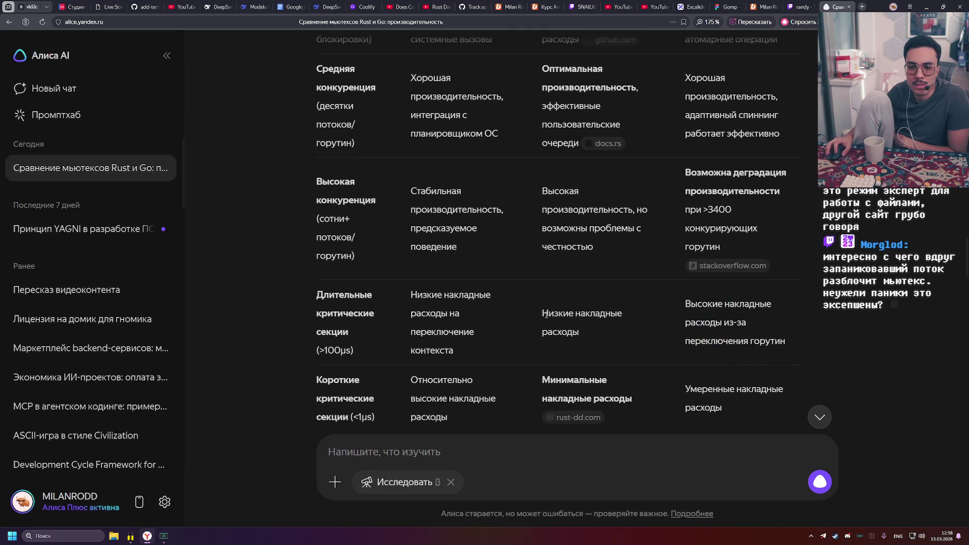
pyautogui.moveTo(607, 326); pyautogui.dragTo(556, 313)
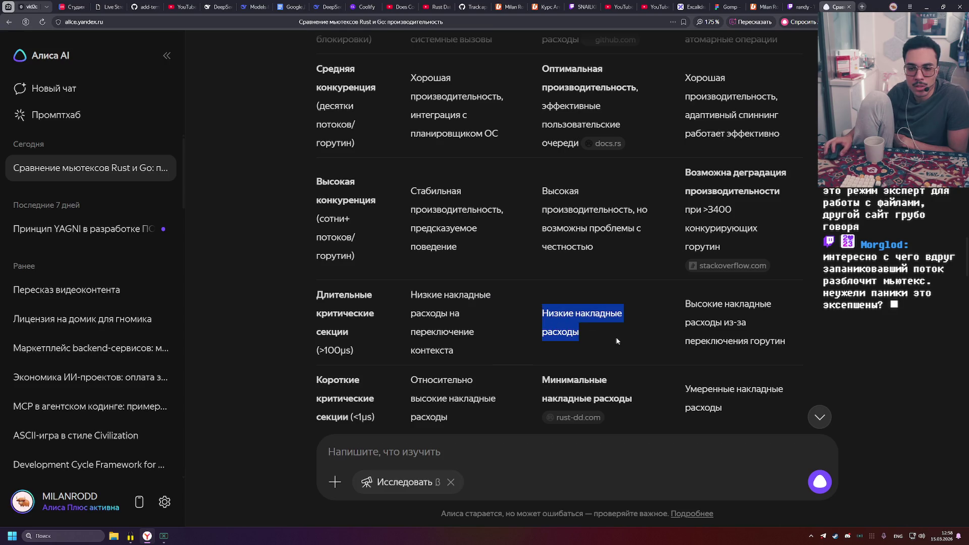
pyautogui.click(496, 337)
pyautogui.scroll(4, 502, 340)
# Compare high overhead versus parking_lot's minimal overhead in the short critical sections row
pyautogui.scroll(-6, 502, 340)
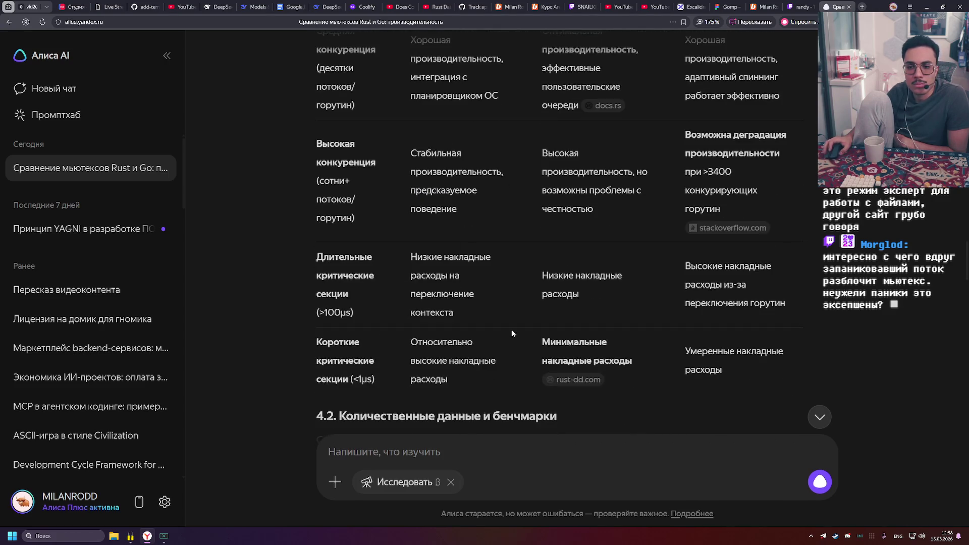
pyautogui.scroll(2, 531, 295)
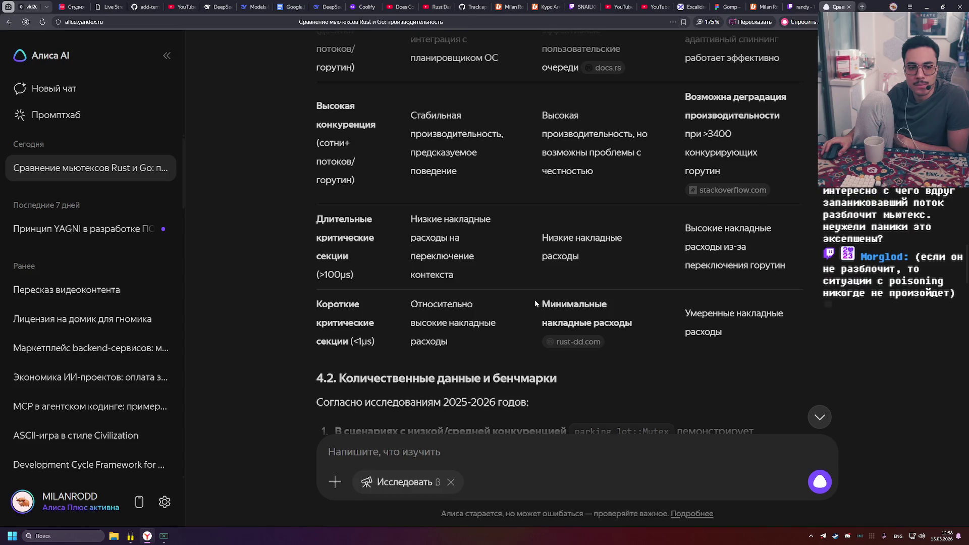
pyautogui.scroll(-1, 547, 329)
pyautogui.scroll(-3, 546, 329)
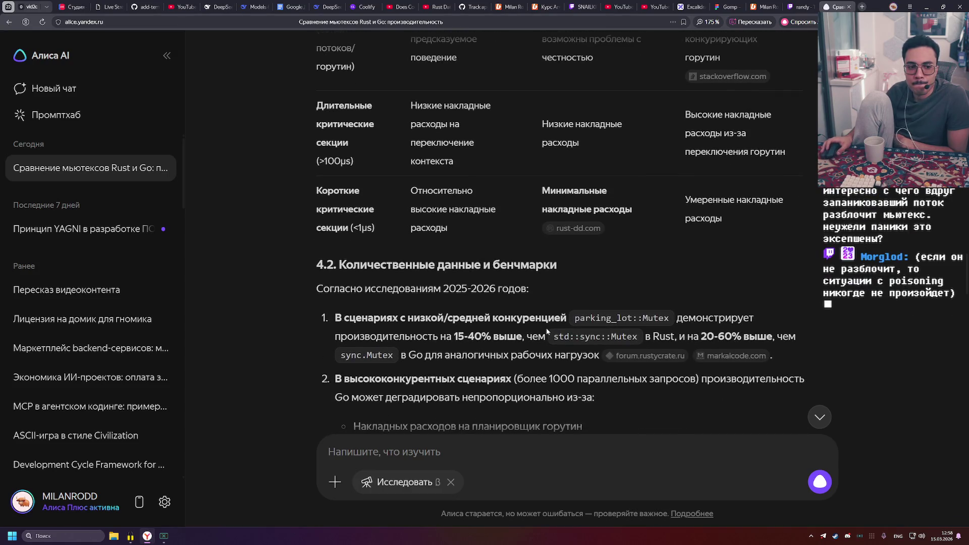
pyautogui.scroll(2, 552, 296)
pyautogui.scroll(1, 463, 261)
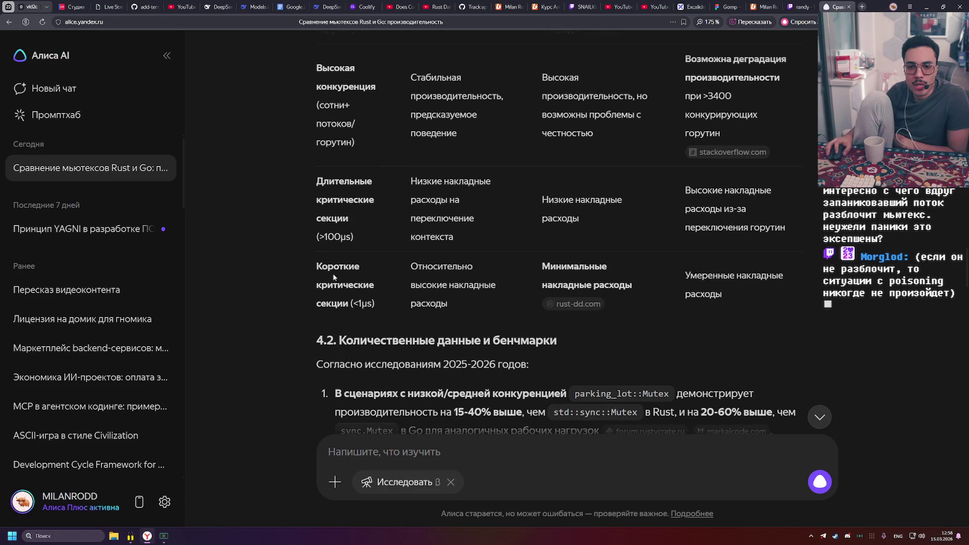
pyautogui.moveTo(439, 286); pyautogui.dragTo(462, 301)
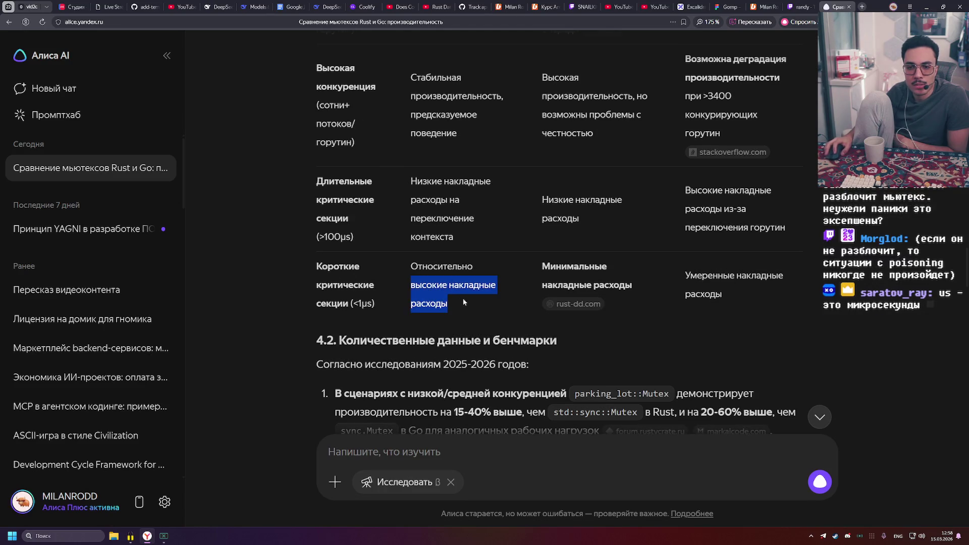
pyautogui.moveTo(542, 266); pyautogui.dragTo(635, 288)
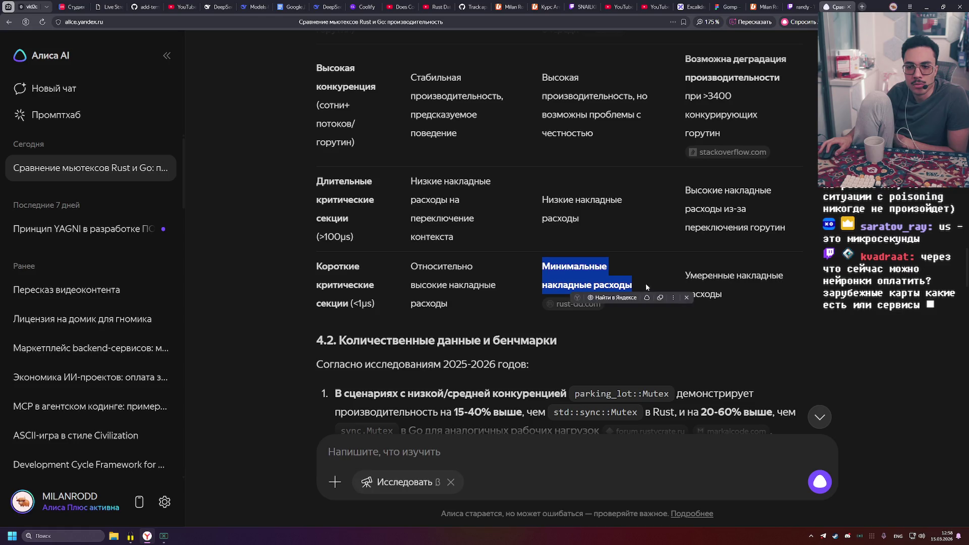
# Highlight the <1µs short-section threshold and clear the lingering selection
pyautogui.moveTo(370, 299)
pyautogui.mouseDown()
pyautogui.moveTo(352, 304)
pyautogui.moveTo(353, 287)
pyautogui.moveTo(354, 304)
pyautogui.moveTo(356, 290)
pyautogui.moveTo(366, 303)
pyautogui.moveTo(356, 289)
pyautogui.moveTo(354, 302)
pyautogui.mouseUp()
pyautogui.click(404, 302)
pyautogui.click(382, 305)
pyautogui.click(374, 304)
pyautogui.click(381, 308)
pyautogui.click(403, 309)
pyautogui.click(366, 304)
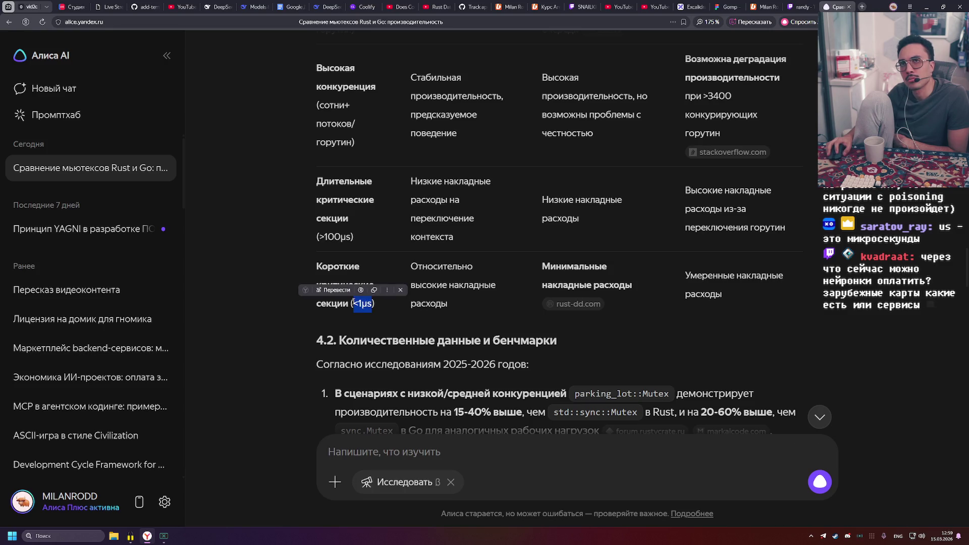
pyautogui.click(385, 303)
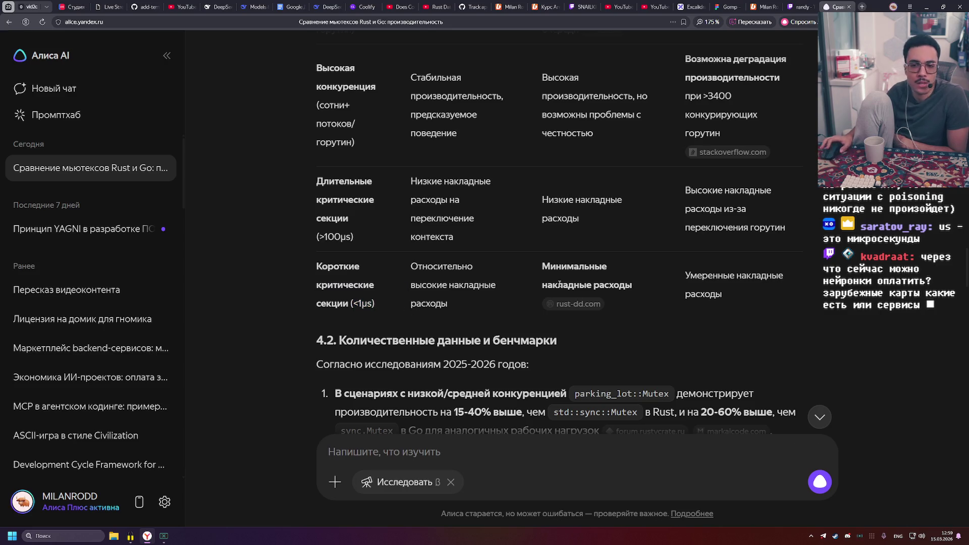
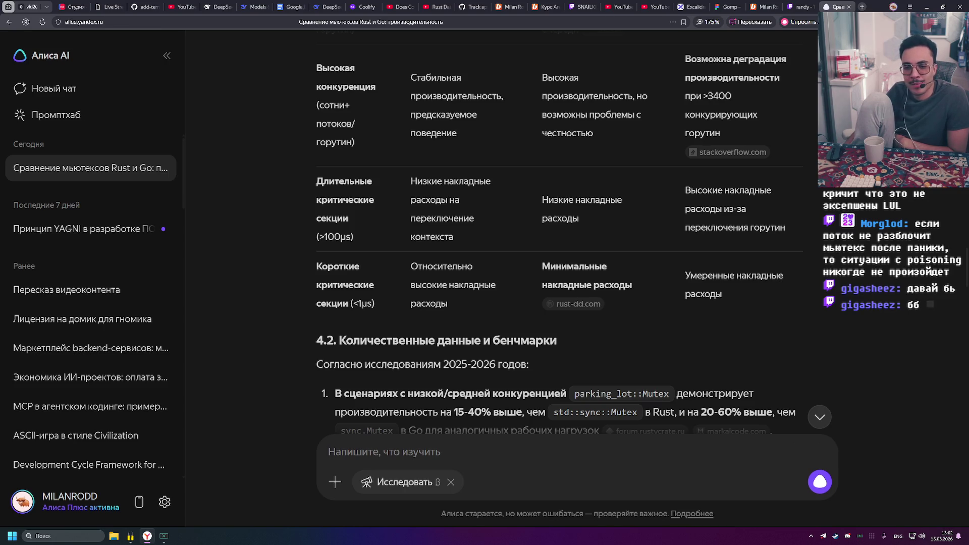
# Read section 4.2's benchmark claims: low/medium contention, Rust 15-40% faster and 20-60% faster than Go
pyautogui.scroll(-1, 412, 378)
pyautogui.scroll(-2, 412, 378)
pyautogui.moveTo(317, 175); pyautogui.dragTo(529, 175)
pyautogui.click(505, 174)
pyautogui.moveTo(325, 204); pyautogui.dragTo(566, 204)
pyautogui.click(721, 209)
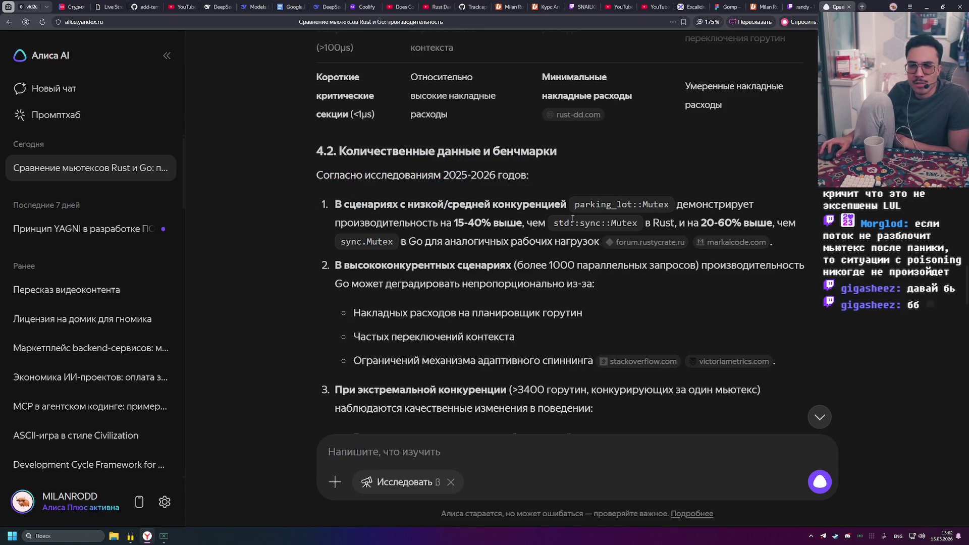
pyautogui.moveTo(398, 222); pyautogui.dragTo(546, 222)
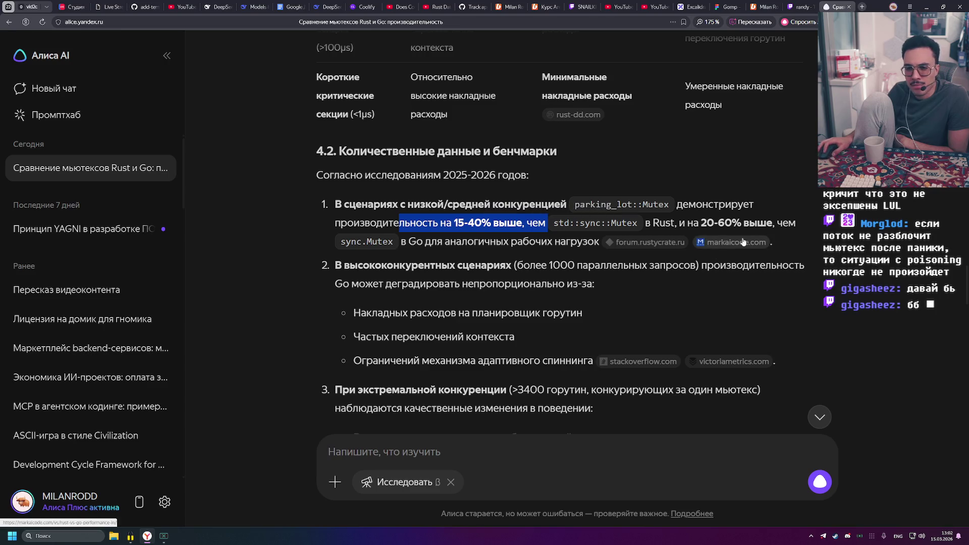
pyautogui.moveTo(653, 223); pyautogui.dragTo(794, 223)
pyautogui.click(787, 225)
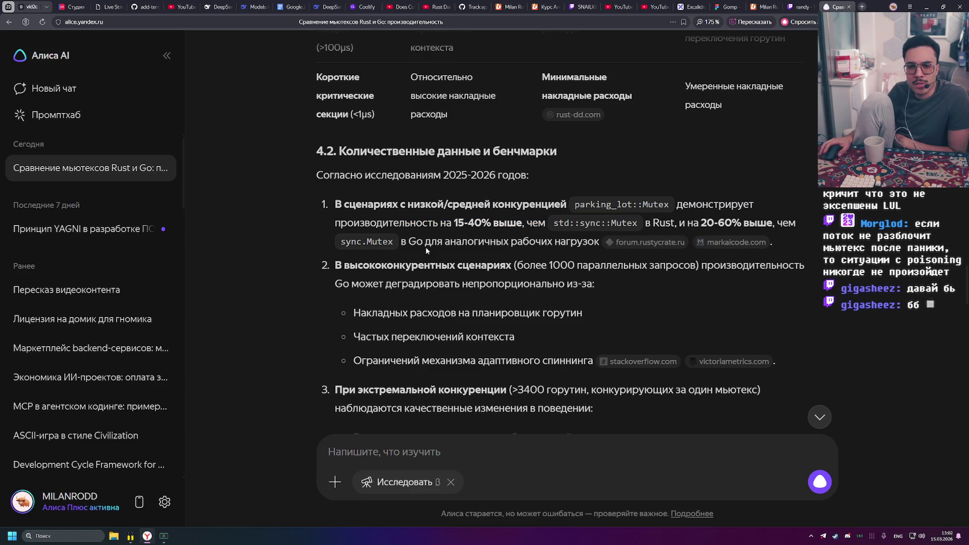
# Read the extreme-contention findings on Go degrading disproportionately and Rust degrading linearly
pyautogui.scroll(-2, 456, 251)
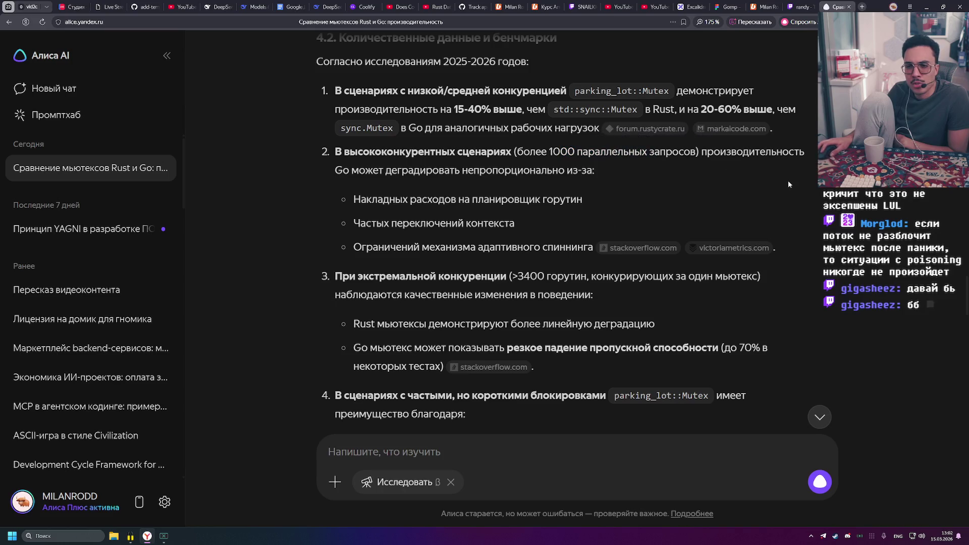
pyautogui.moveTo(359, 172); pyautogui.dragTo(548, 172)
pyautogui.click(626, 179)
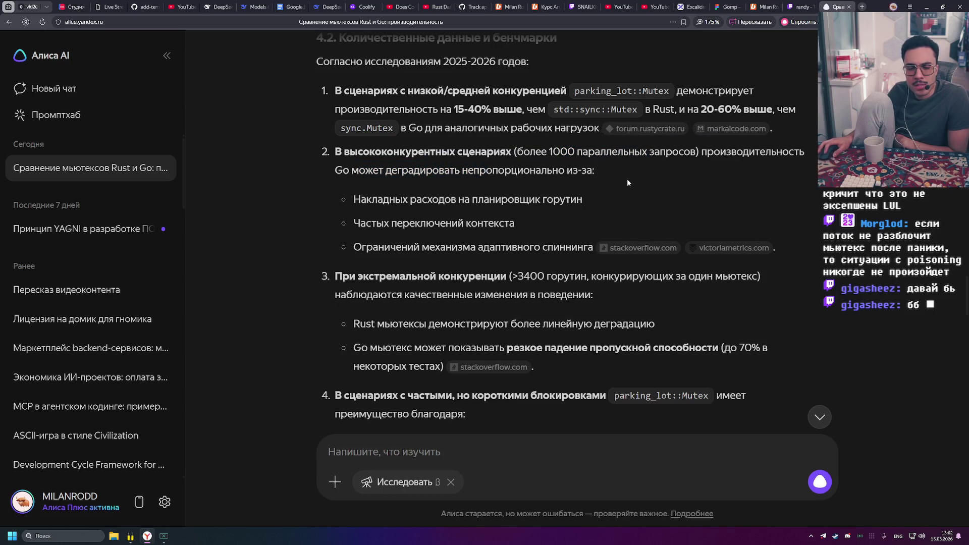
pyautogui.scroll(-3, 332, 238)
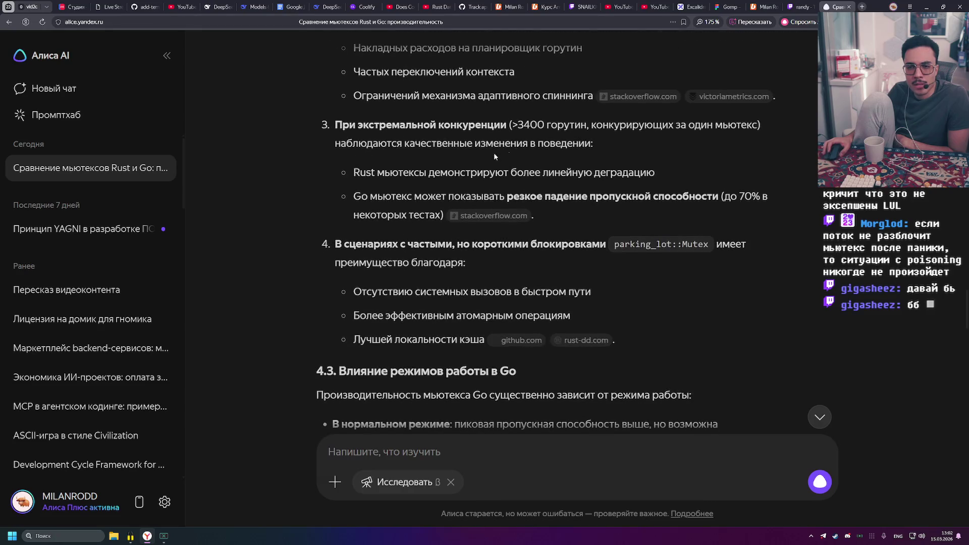
pyautogui.doubleClick(595, 125)
pyautogui.click(396, 152)
pyautogui.moveTo(377, 172); pyautogui.dragTo(585, 172)
pyautogui.click(595, 175)
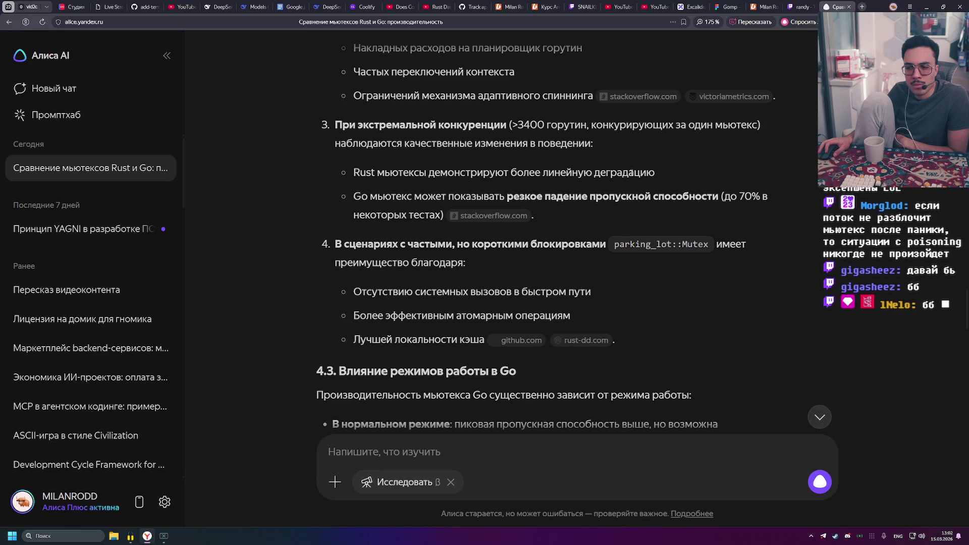
# Mark the points on frequent short locks, avoiding system calls and item 4, reaching section 4.3
pyautogui.moveTo(393, 243); pyautogui.dragTo(429, 244)
pyautogui.click(563, 261)
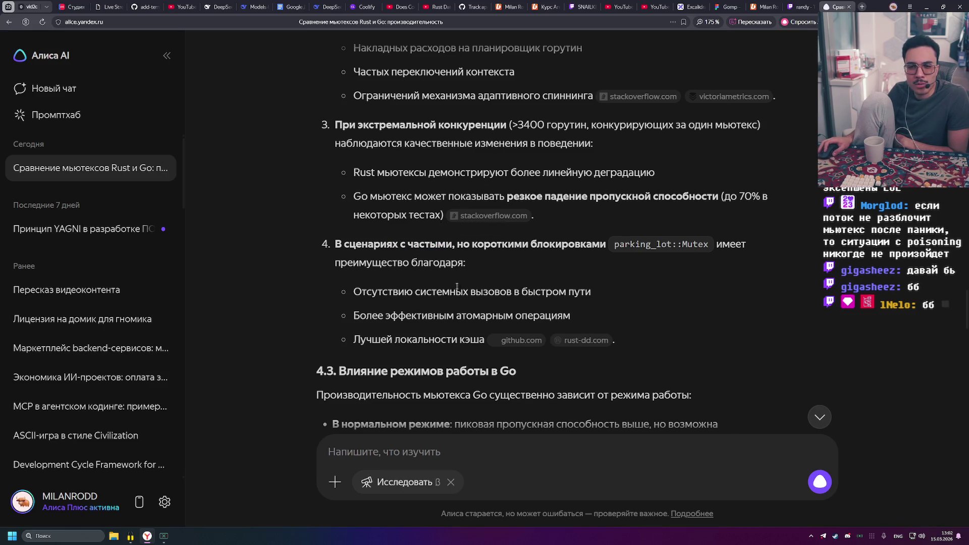
pyautogui.moveTo(374, 298); pyautogui.dragTo(523, 293)
pyautogui.click(555, 294)
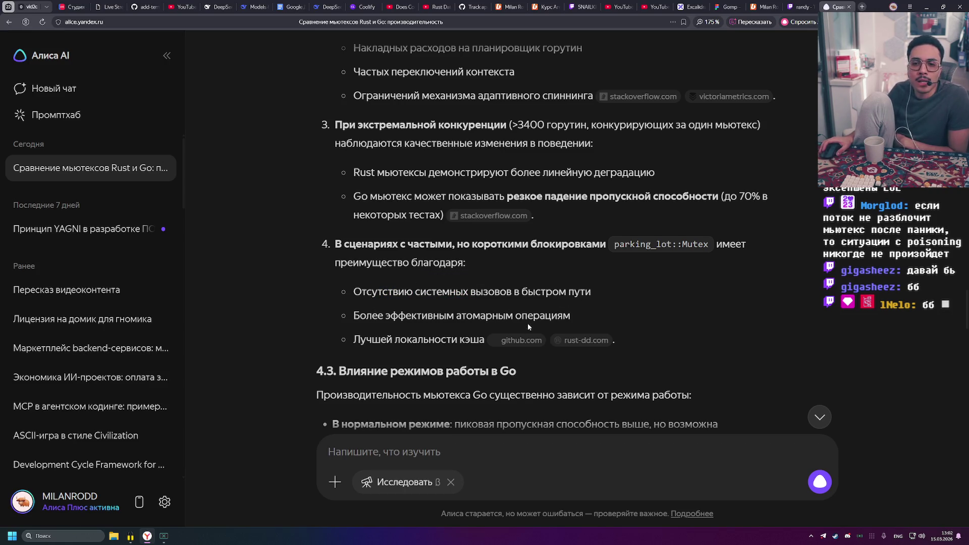
pyautogui.moveTo(487, 339)
pyautogui.mouseDown()
pyautogui.moveTo(349, 290)
pyautogui.moveTo(332, 248)
pyautogui.mouseUp()
pyautogui.scroll(-3, 492, 317)
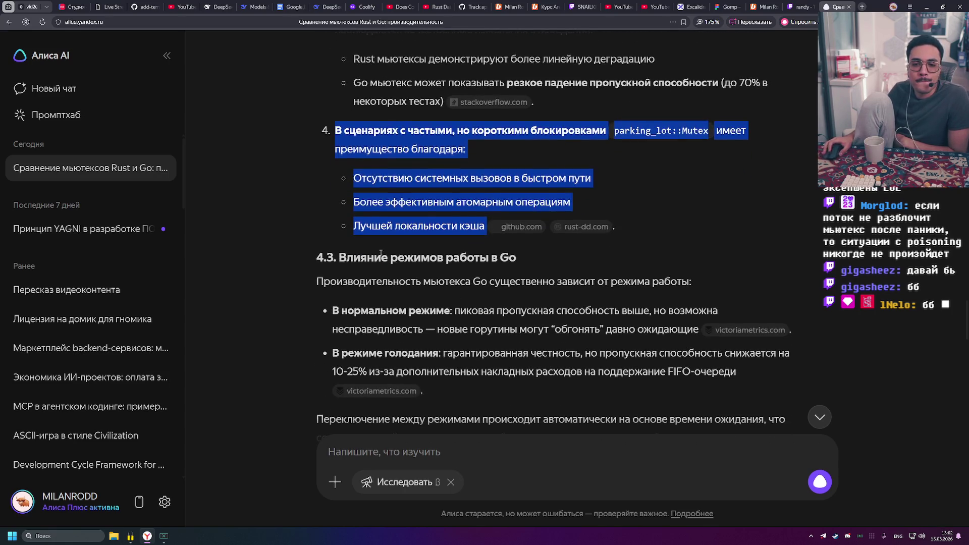
pyautogui.click(345, 191)
pyautogui.scroll(-2, 344, 191)
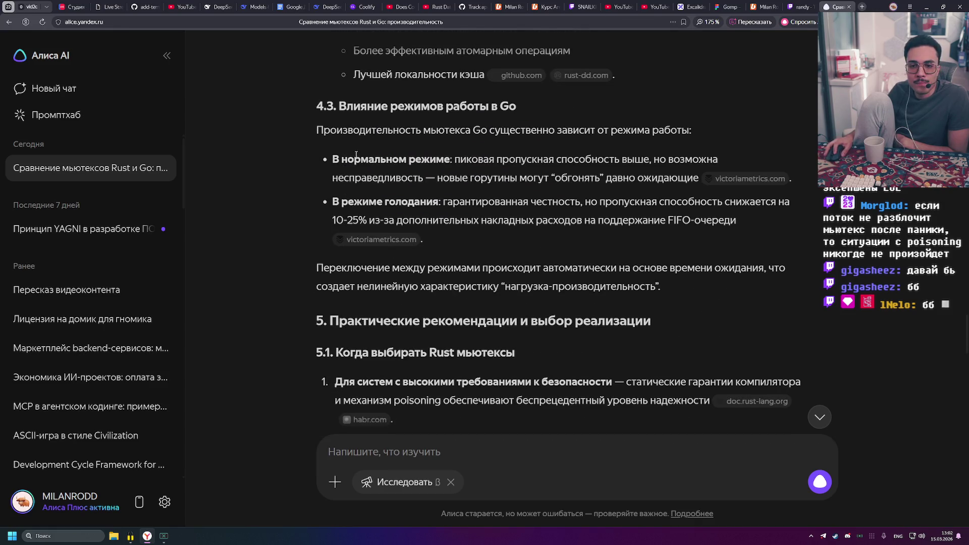
# Scroll the report down to section 5.1 on when to choose Rust mutexes
pyautogui.scroll(-4, 345, 191)
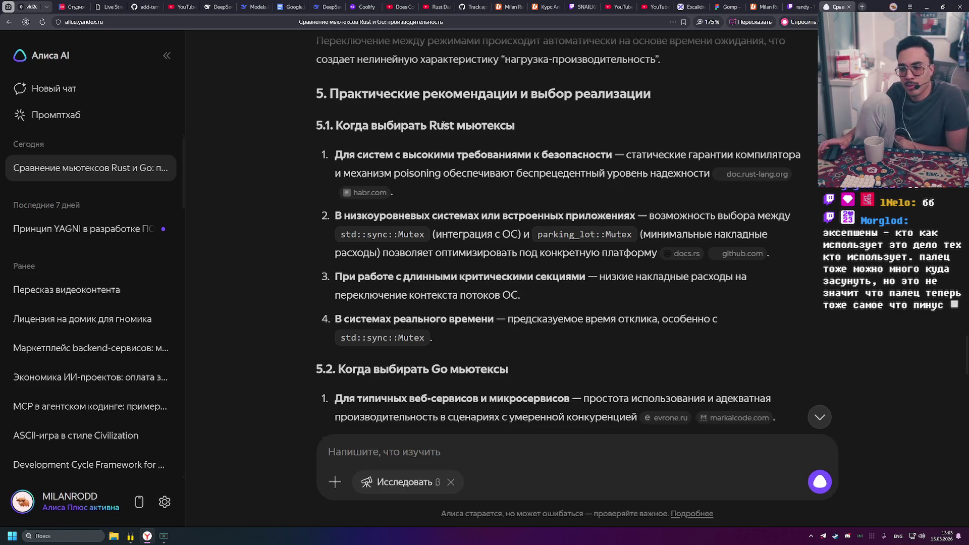
# Scroll to section 5.2 and highlight its heading on Go mutex recommendations
pyautogui.scroll(-1, 475, 81)
pyautogui.scroll(-5, 475, 126)
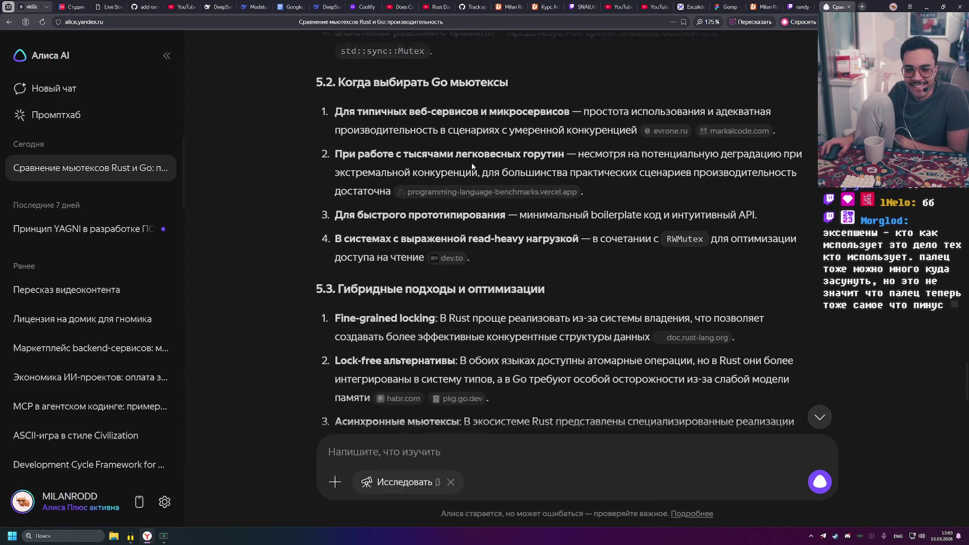
pyautogui.moveTo(343, 108); pyautogui.dragTo(557, 125)
pyautogui.scroll(-3, 385, 188)
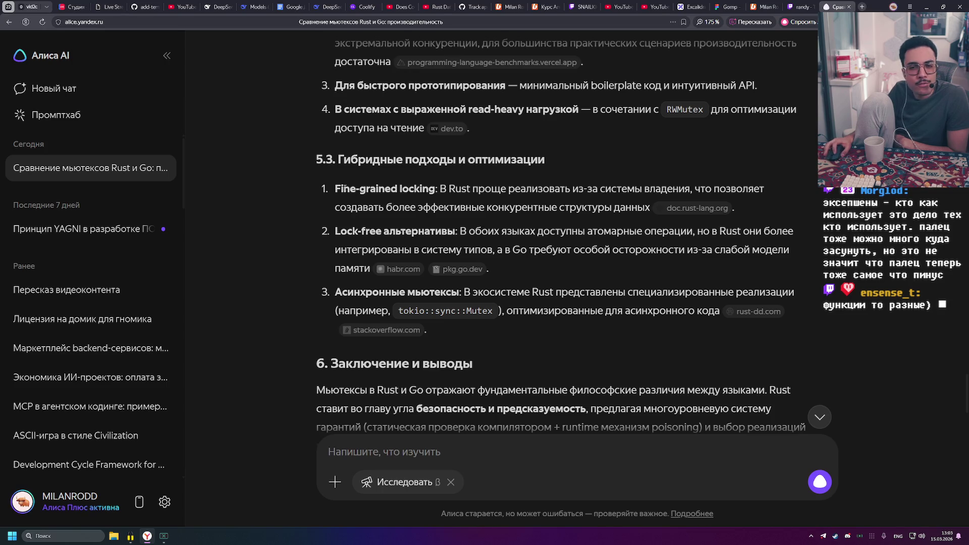
# Read section 5.3's fine-grained locking, concurrent data structures and lock-free alternatives, marking each phrase
pyautogui.moveTo(332, 187)
pyautogui.mouseDown()
pyautogui.moveTo(435, 190)
pyautogui.moveTo(422, 190)
pyautogui.mouseUp()
pyautogui.click(451, 223)
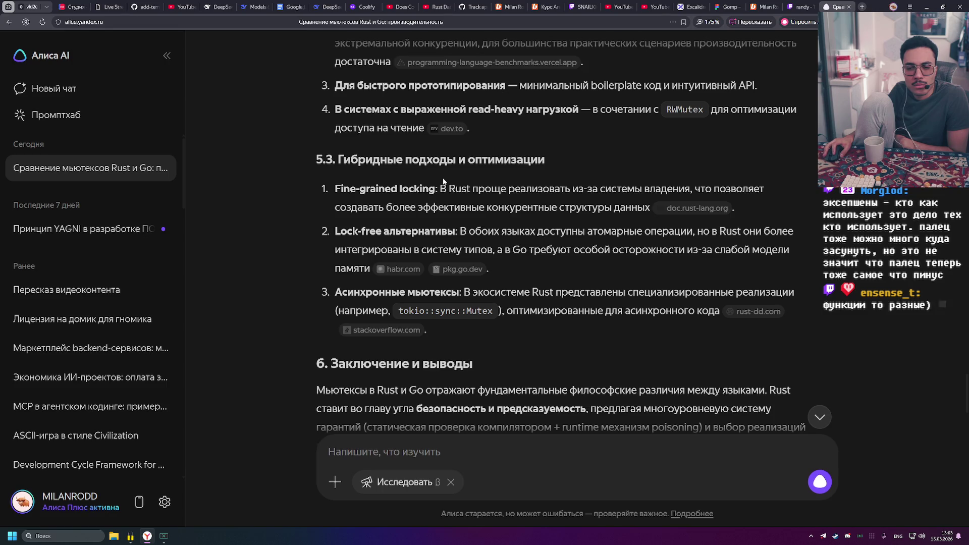
pyautogui.moveTo(549, 189); pyautogui.dragTo(554, 189)
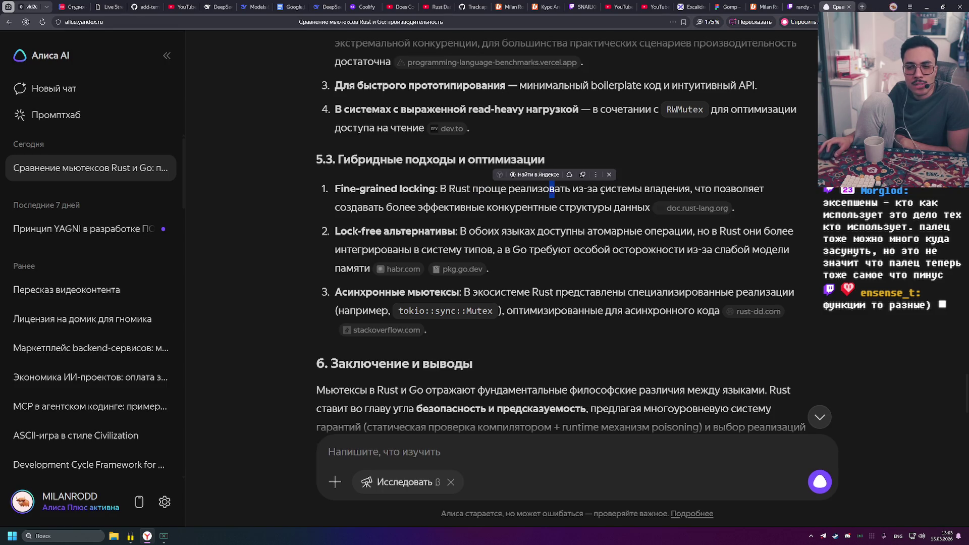
pyautogui.click(647, 194)
pyautogui.moveTo(405, 208); pyautogui.dragTo(561, 213)
pyautogui.moveTo(651, 208); pyautogui.dragTo(473, 205)
pyautogui.click(405, 220)
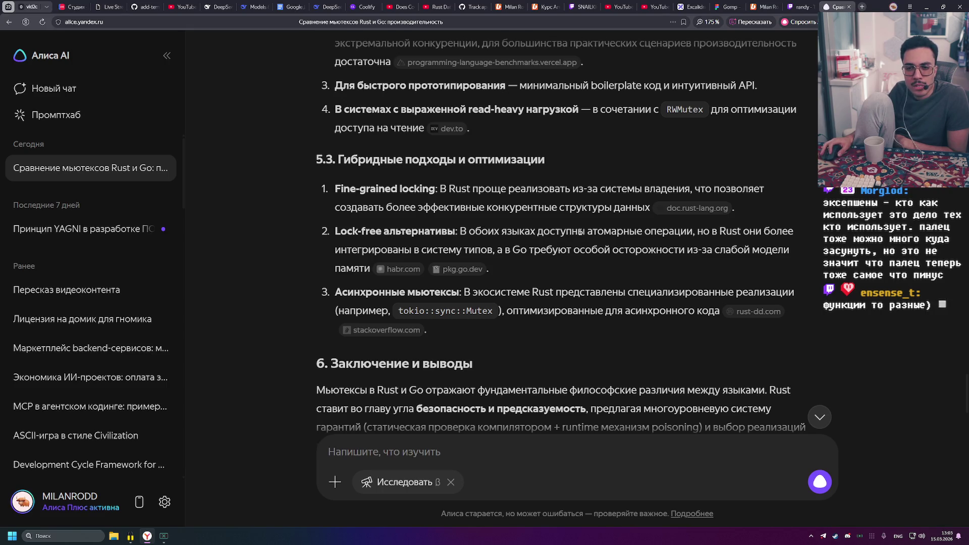
pyautogui.moveTo(419, 249); pyautogui.dragTo(530, 232)
pyautogui.click(508, 251)
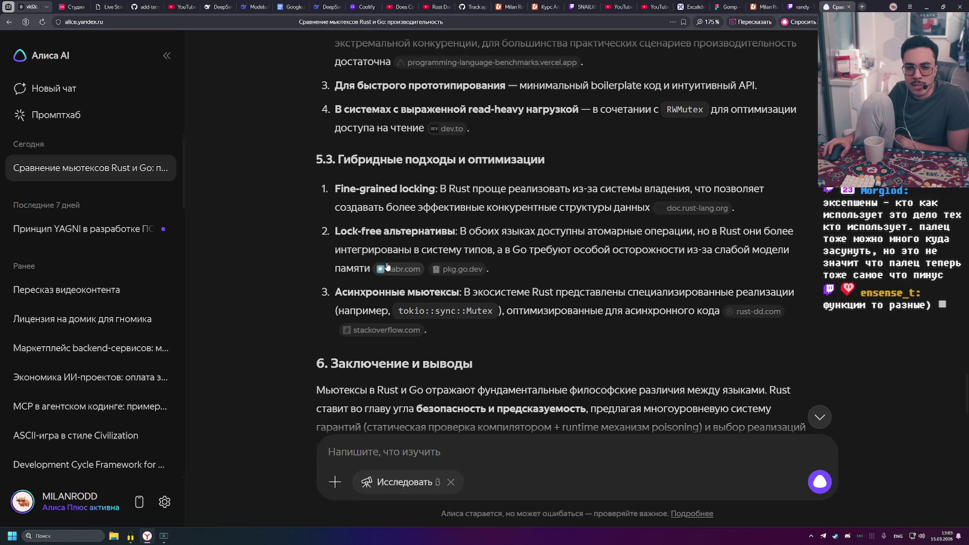
pyautogui.scroll(-2, 387, 266)
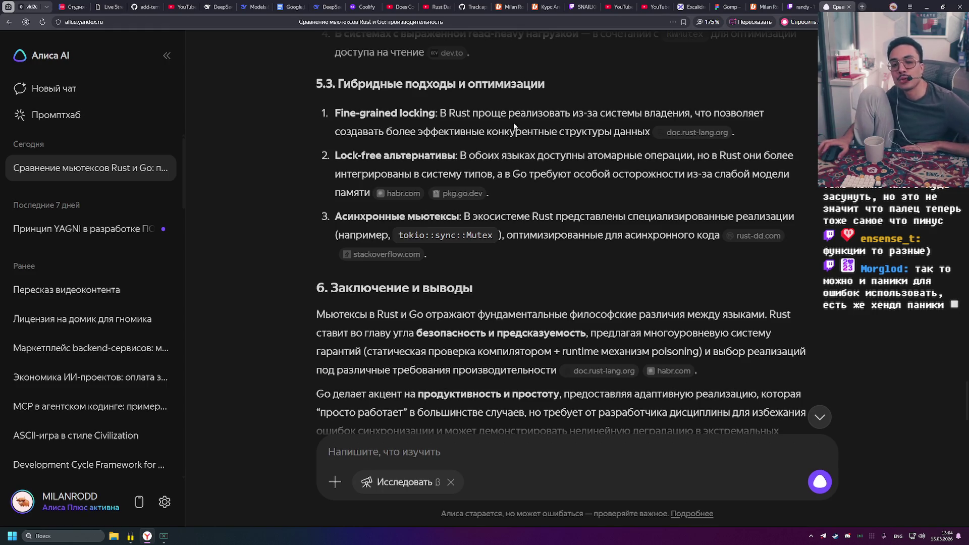
# Read section 6's conclusion, marking the word Rust and the compiler-check phrase
pyautogui.scroll(-3, 523, 121)
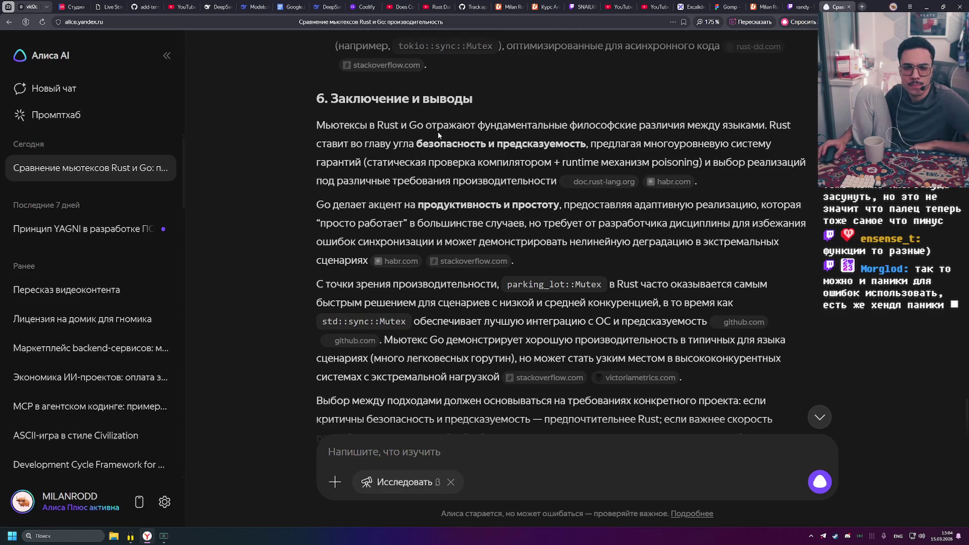
pyautogui.doubleClick(388, 126)
pyautogui.click(407, 126)
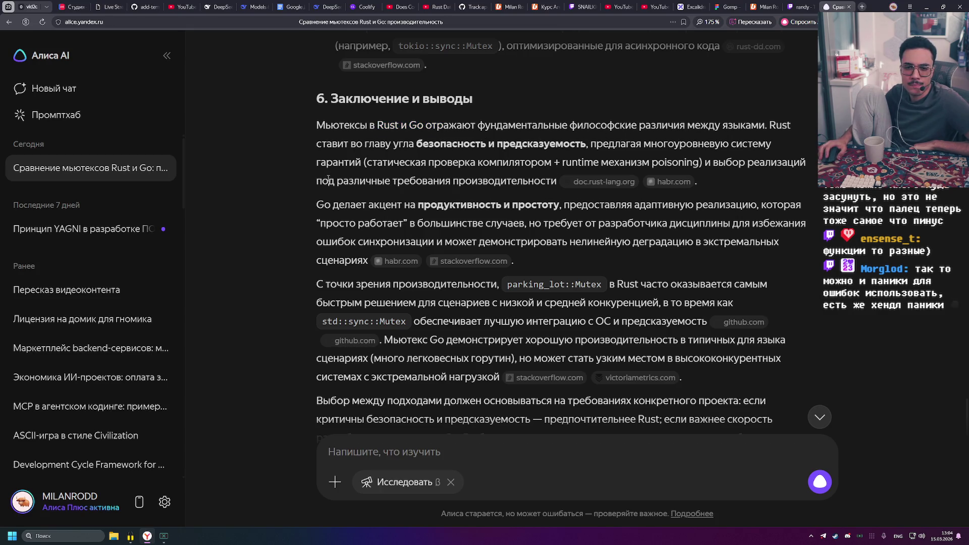
pyautogui.scroll(-1, 365, 192)
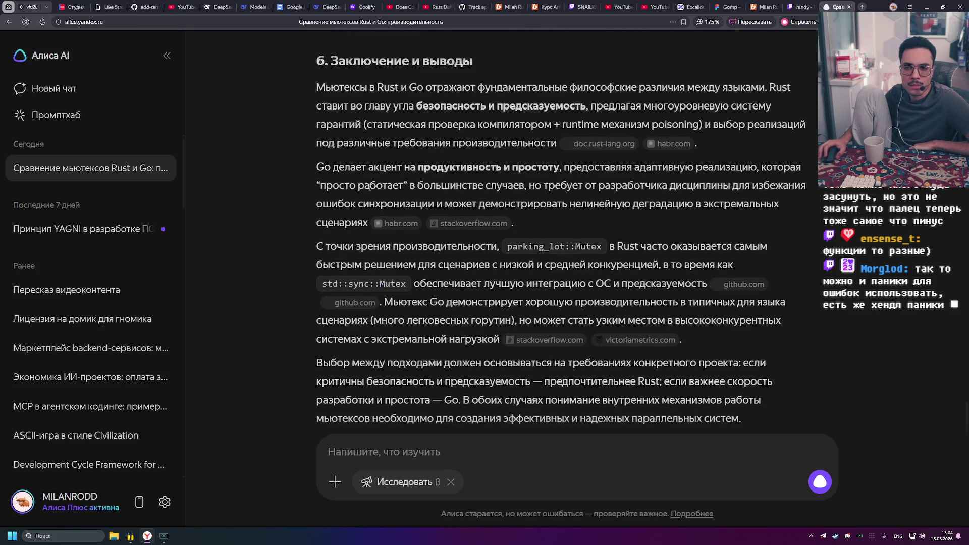
pyautogui.moveTo(478, 124); pyautogui.dragTo(584, 125)
pyautogui.click(508, 127)
pyautogui.moveTo(404, 124); pyautogui.dragTo(555, 125)
pyautogui.click(675, 123)
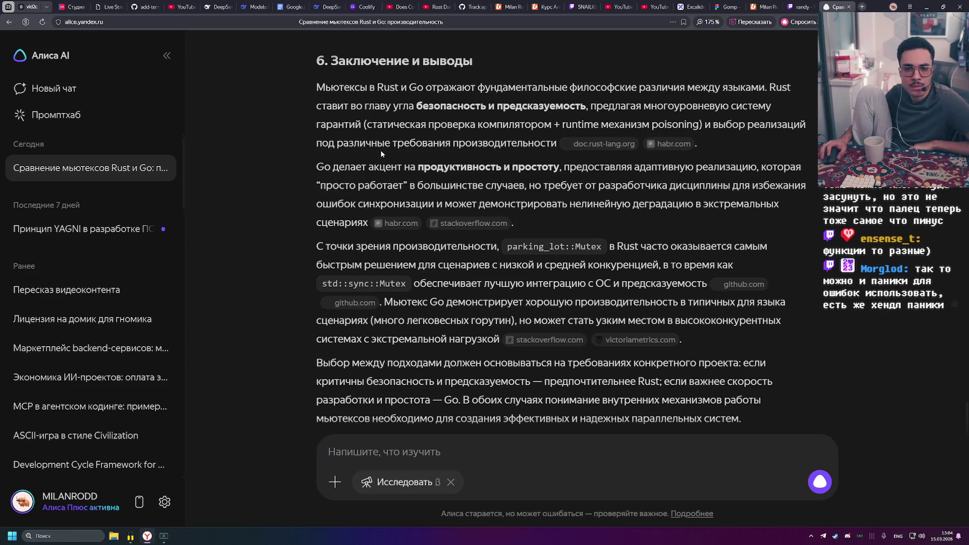
# Mark the parking_lot low/medium contention verdict and the std::sync::Mutex OS integration line
pyautogui.scroll(-2, 381, 151)
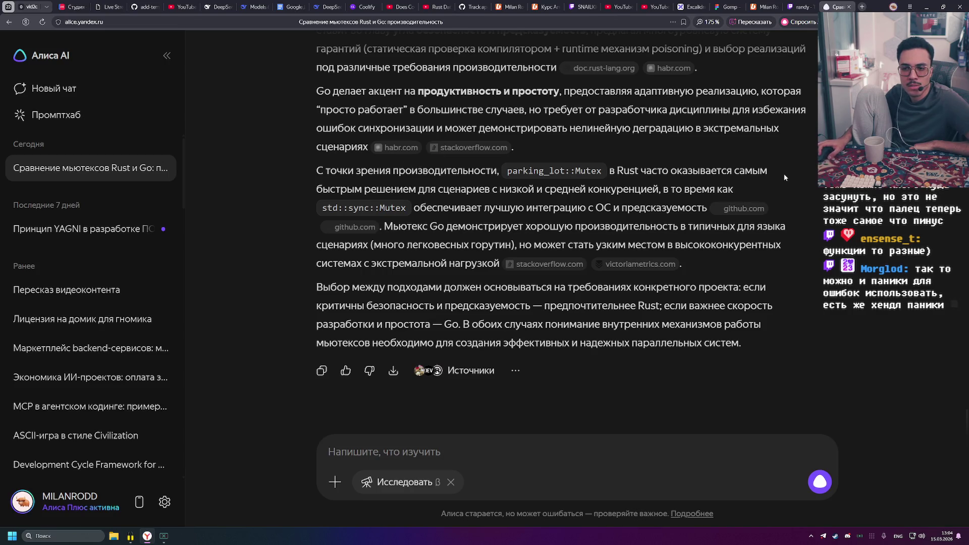
pyautogui.moveTo(371, 190); pyautogui.dragTo(505, 189)
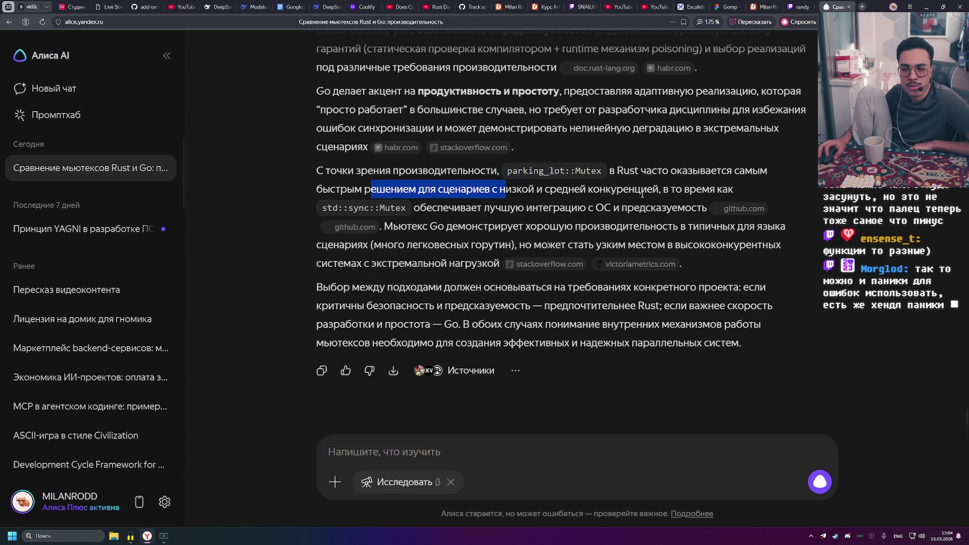
pyautogui.moveTo(448, 208); pyautogui.dragTo(637, 209)
pyautogui.click(637, 209)
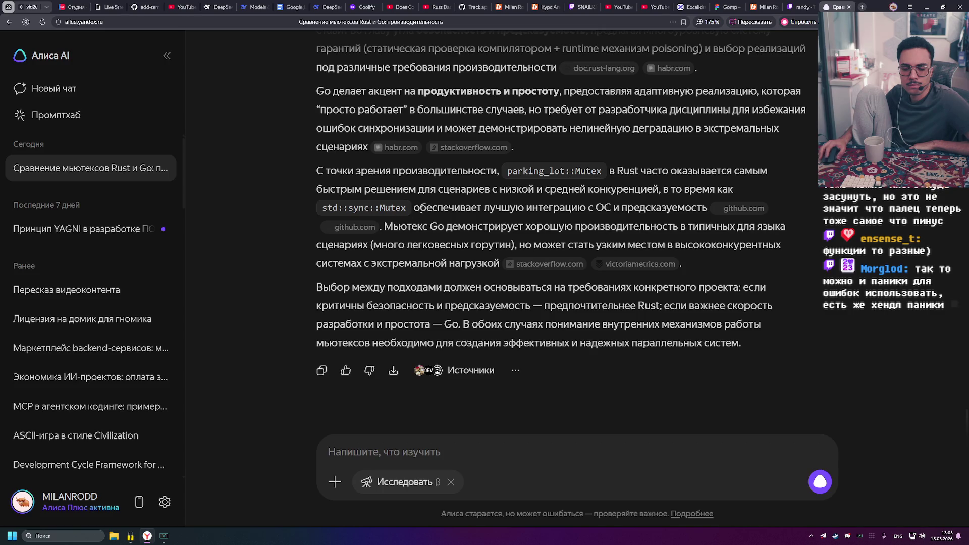
# Change the address to alicepro.yandex.ru by removing the chat path and adding 'pro', then load it
pyautogui.scroll(10, 667, 226)
pyautogui.scroll(15, 675, 222)
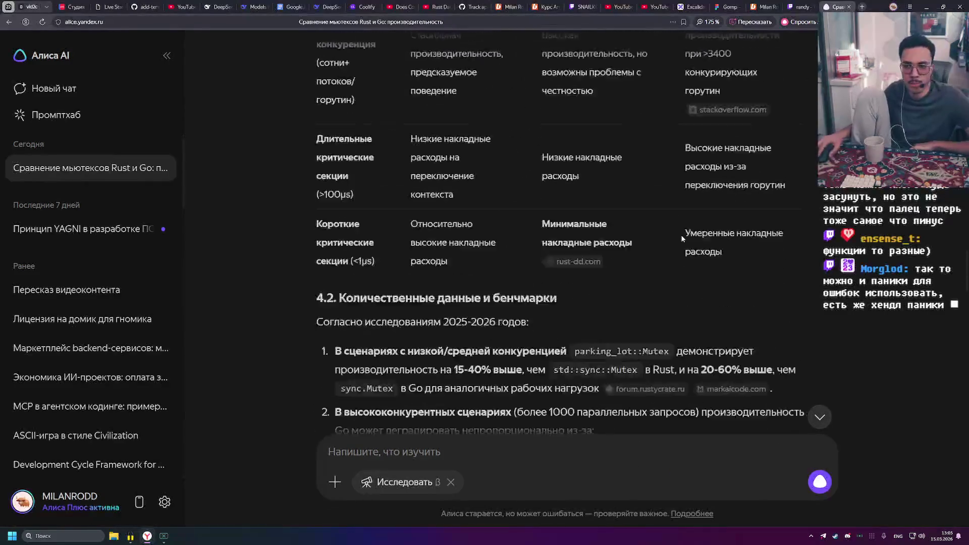
pyautogui.scroll(15, 674, 206)
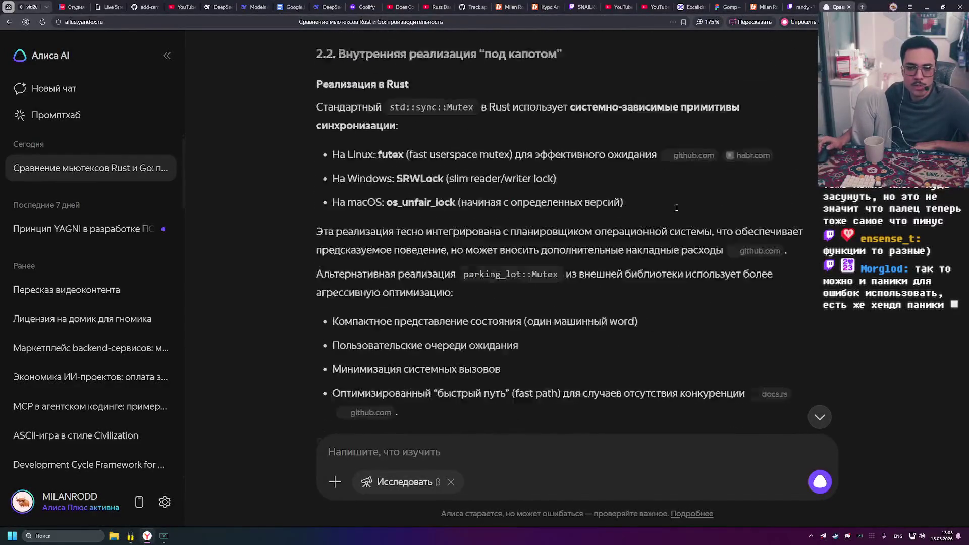
pyautogui.click(95, 25)
pyautogui.click(124, 21)
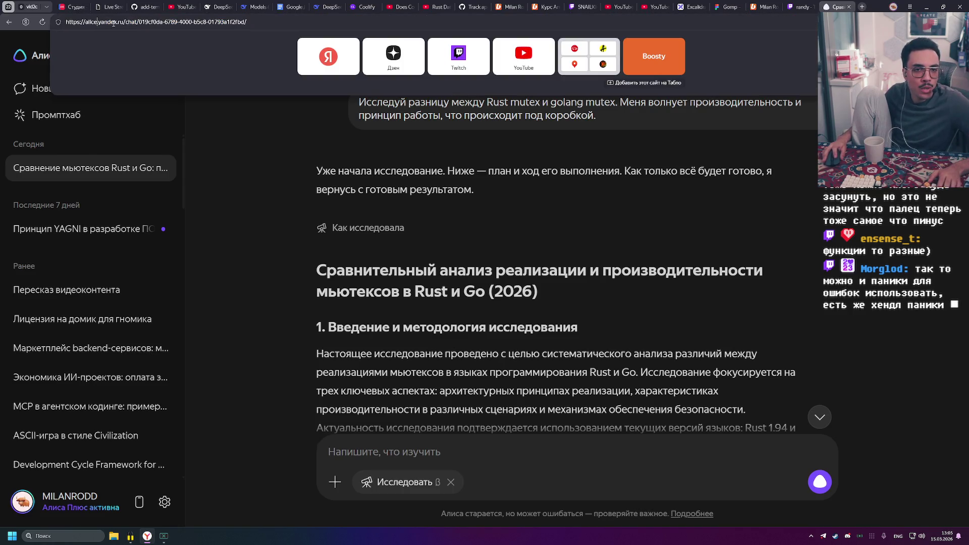
pyautogui.moveTo(124, 22); pyautogui.dragTo(263, 23)
pyautogui.press('BackSpace')
pyautogui.hotkey('ctrl', 'Left')
pyautogui.hotkey('ctrl', 'Left')
pyautogui.hotkey('ctrl', 'Left')
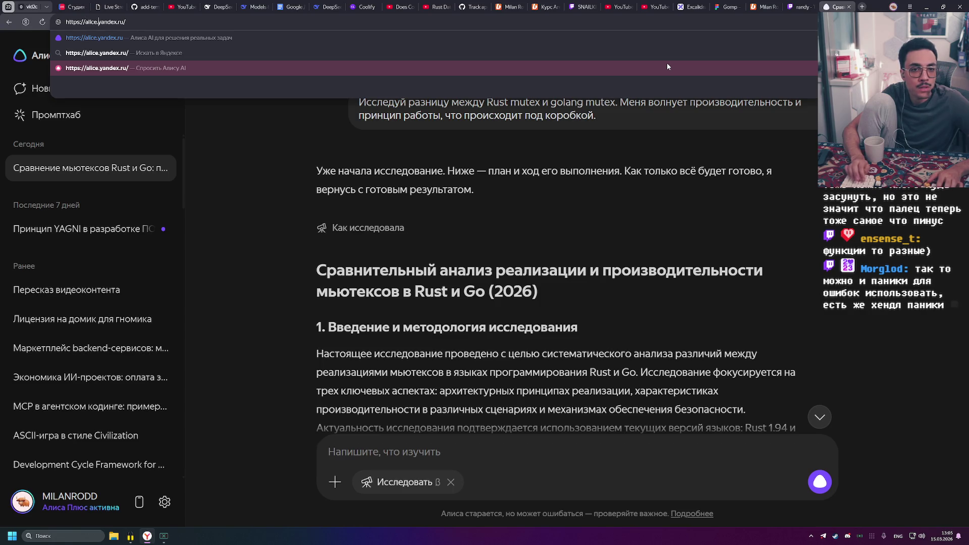
pyautogui.write('pro')
pyautogui.press('Return')
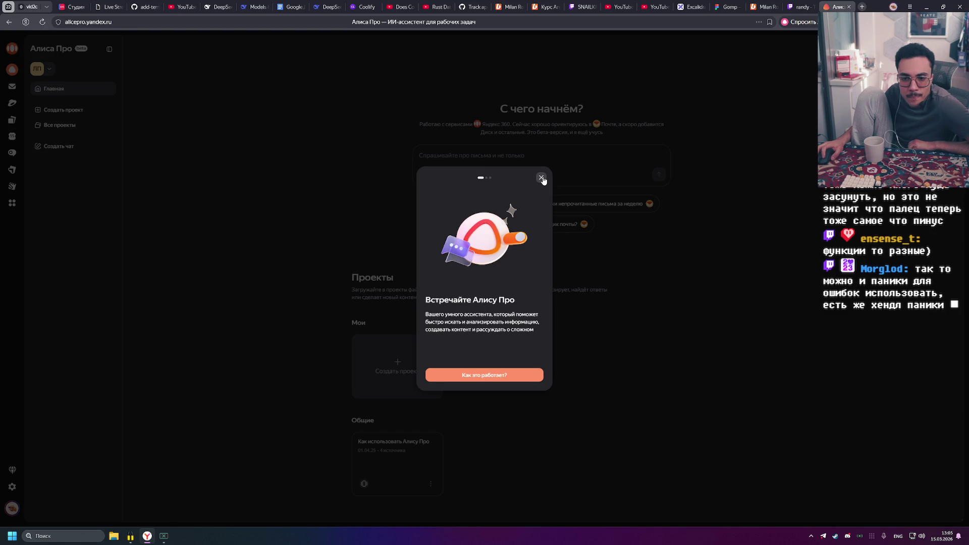
# Step through the welcome slides via 'Как это работает?', 'Что-то ещё?' and 'Буду пробовать' to close them
pyautogui.click(523, 375)
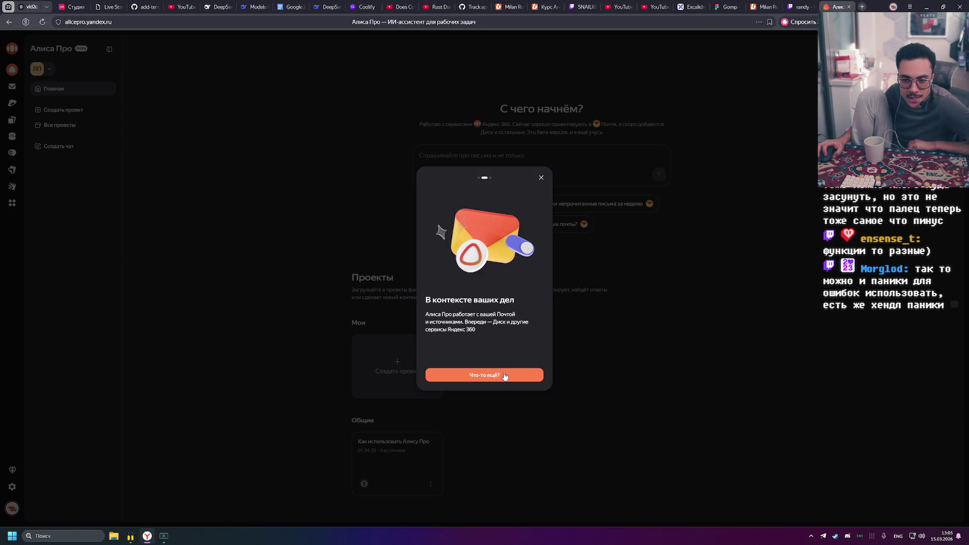
pyautogui.click(516, 378)
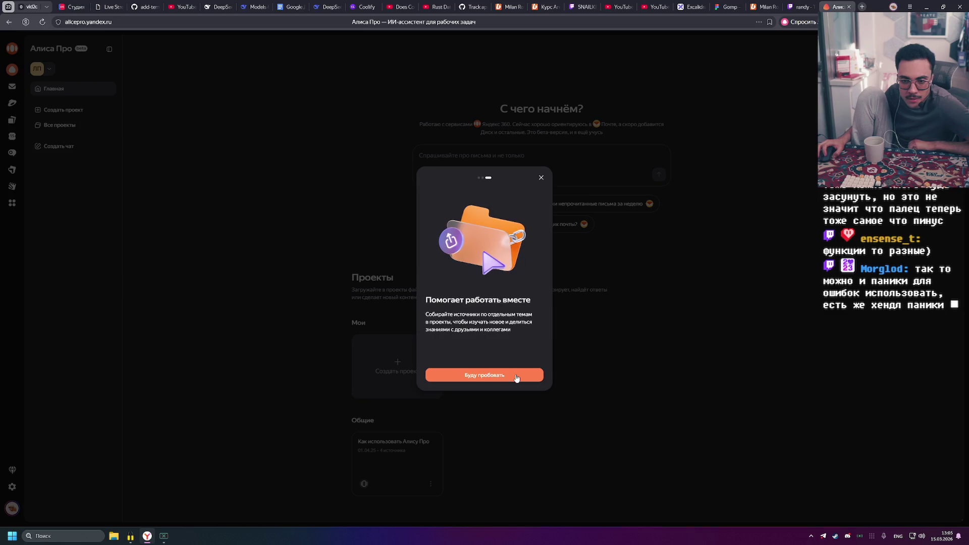
pyautogui.click(516, 376)
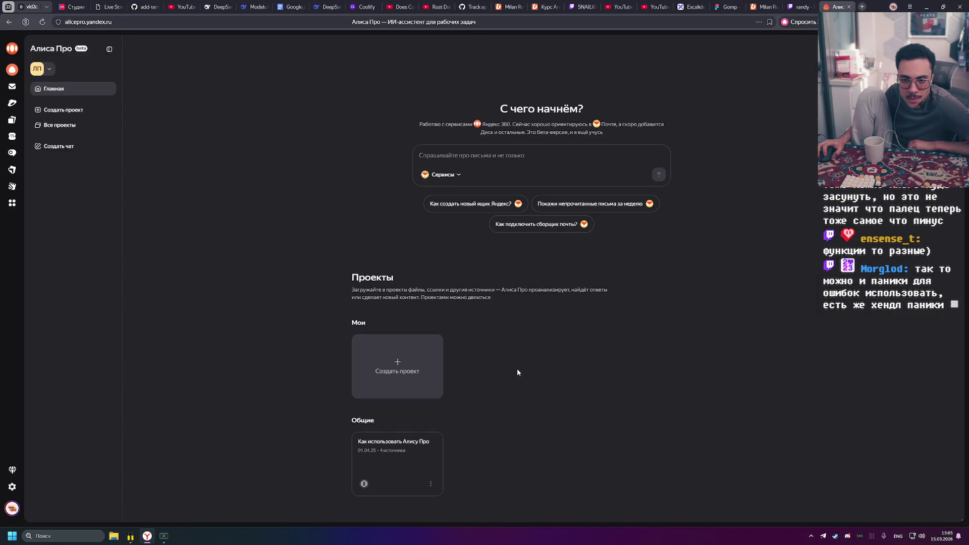
pyautogui.click(459, 175)
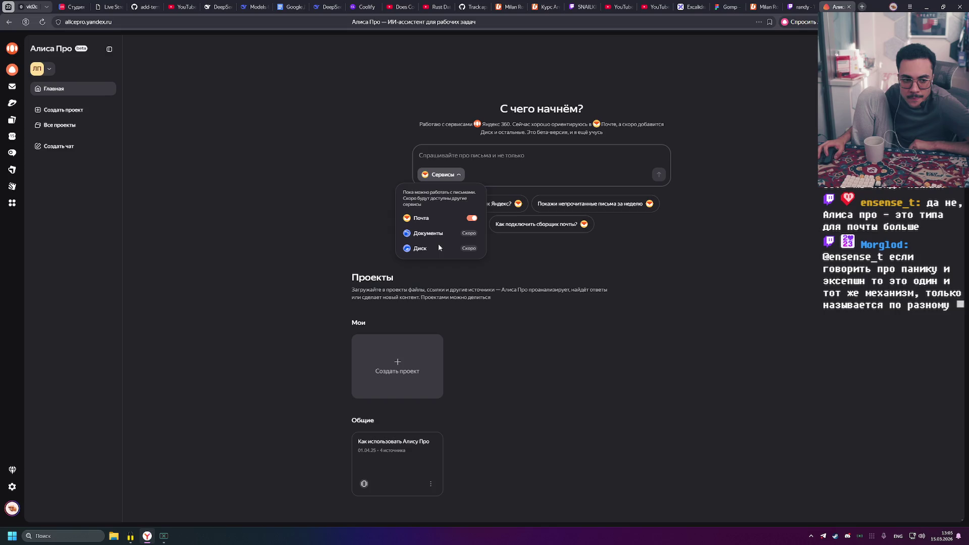
pyautogui.click(574, 265)
pyautogui.moveTo(349, 272)
pyautogui.mouseDown()
pyautogui.moveTo(386, 295)
pyautogui.moveTo(566, 321)
pyautogui.mouseUp()
pyautogui.click(426, 295)
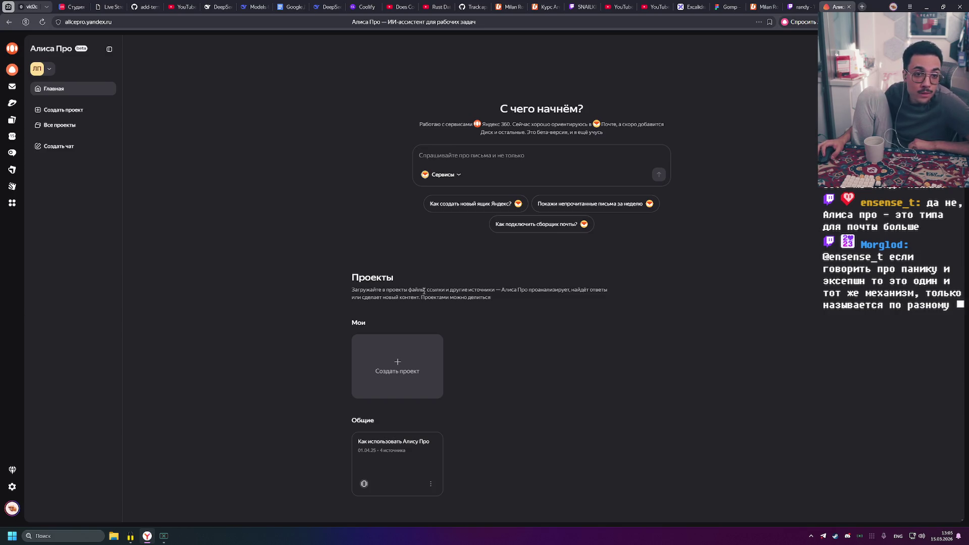
pyautogui.click(410, 453)
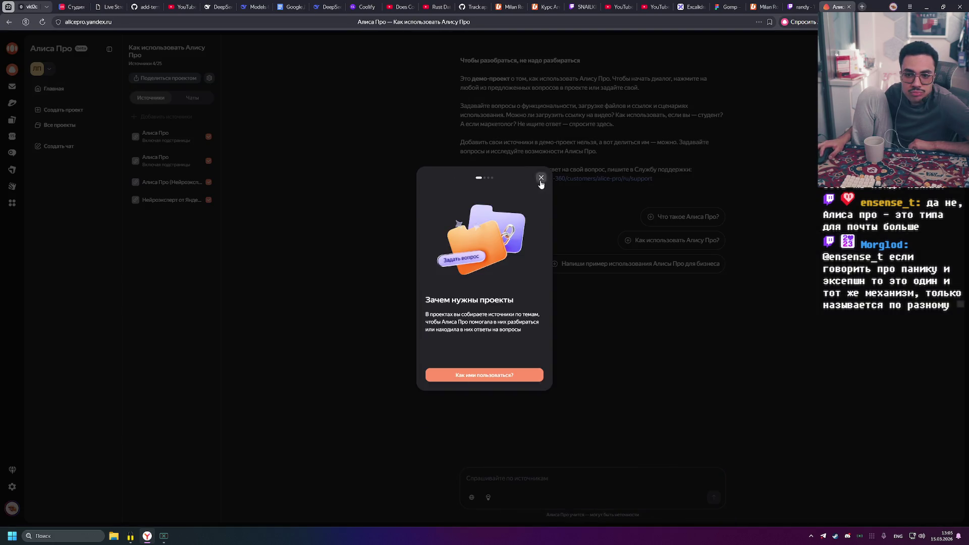
# Dismiss the demo project's intro dialog, then close the Alice Pro tab
pyautogui.click(540, 177)
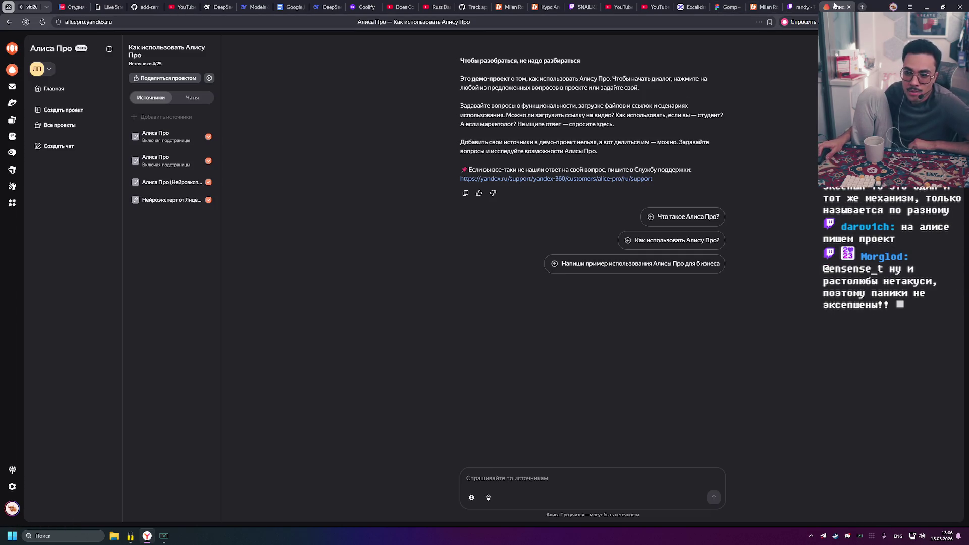
pyautogui.middleClick(834, 5)
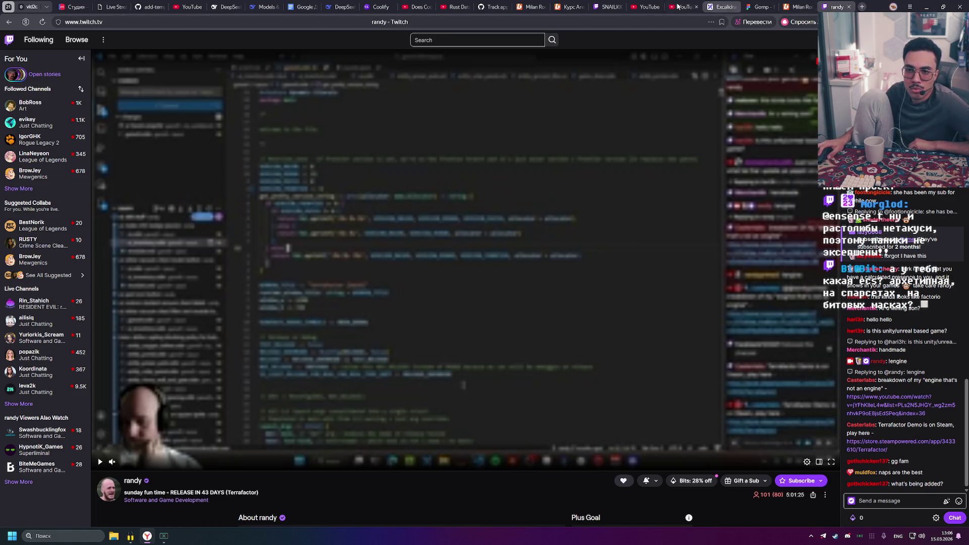
# Switch to the 'Gomp - FigJam' tab showing the DB server diagram
pyautogui.moveTo(564, 3)
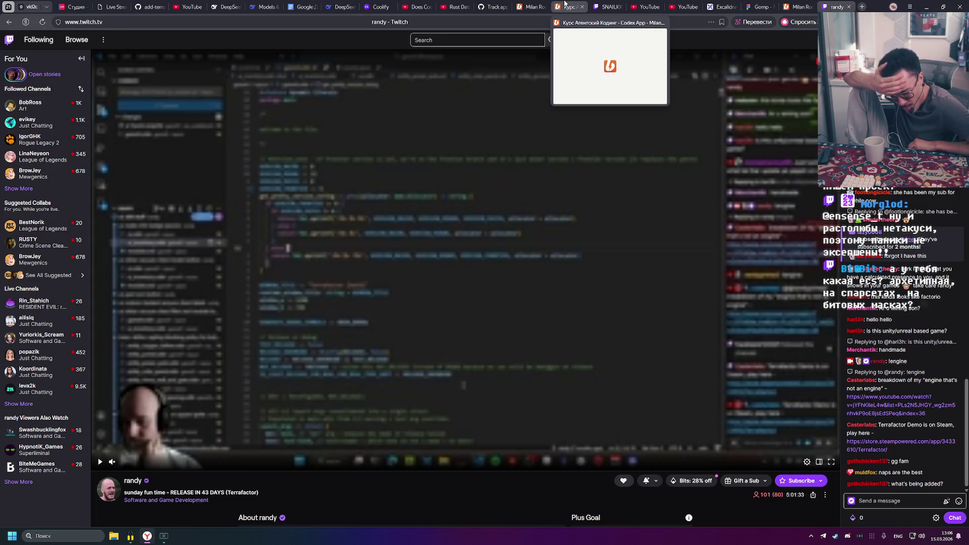
pyautogui.moveTo(713, 3)
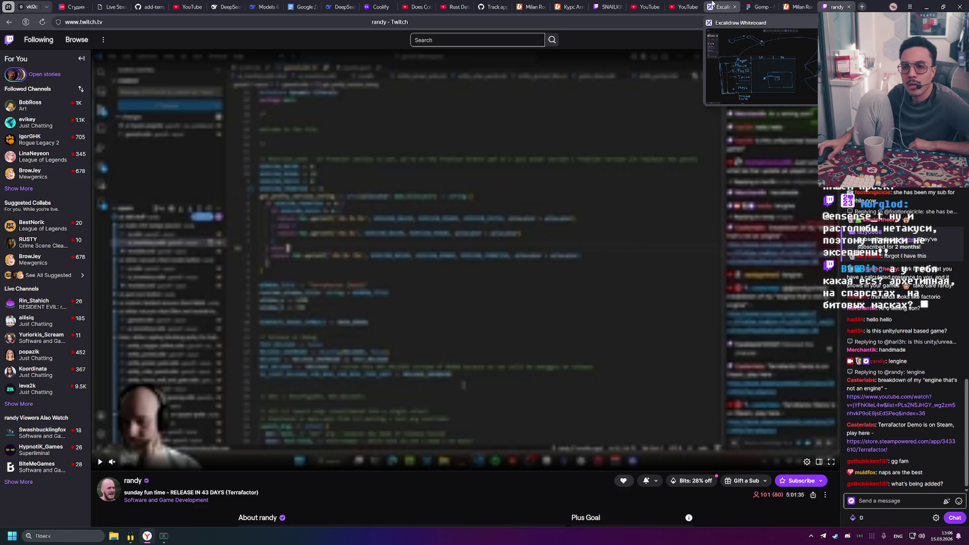
pyautogui.click(759, 6)
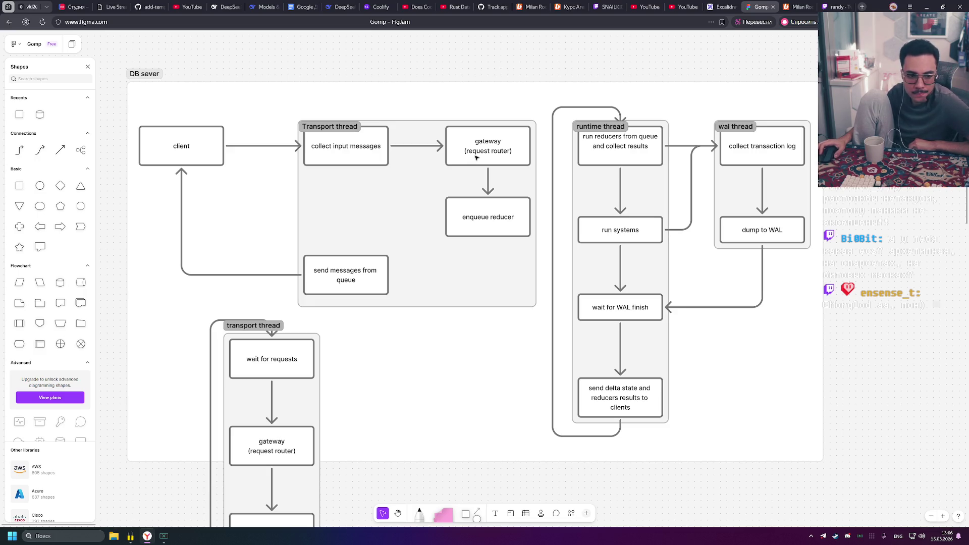
pyautogui.moveTo(118, 63)
pyautogui.mouseDown()
pyautogui.moveTo(222, 128)
pyautogui.moveTo(846, 462)
pyautogui.moveTo(838, 472)
pyautogui.mouseUp()
pyautogui.click(838, 468)
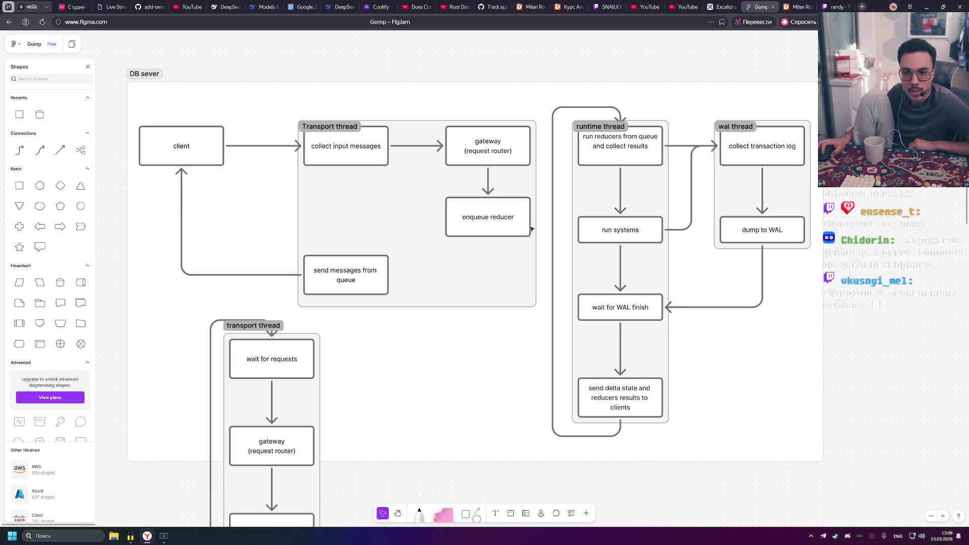
pyautogui.moveTo(122, 55)
pyautogui.mouseDown()
pyautogui.moveTo(273, 280)
pyautogui.moveTo(806, 420)
pyautogui.moveTo(843, 479)
pyautogui.moveTo(137, 123)
pyautogui.moveTo(116, 63)
pyautogui.mouseUp()
pyautogui.click(826, 469)
pyautogui.click(117, 62)
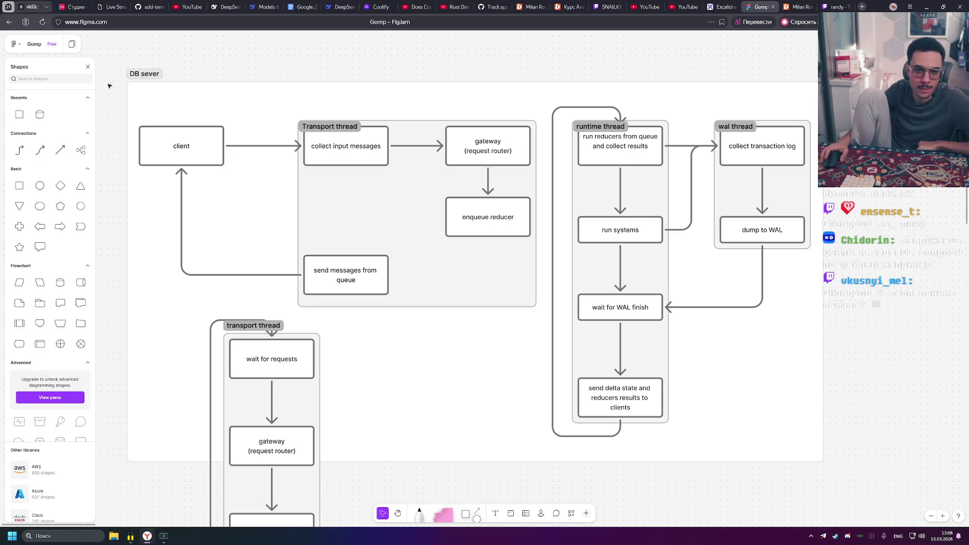
pyautogui.moveTo(113, 63)
pyautogui.mouseDown()
pyautogui.moveTo(824, 426)
pyautogui.moveTo(828, 465)
pyautogui.moveTo(841, 471)
pyautogui.mouseUp()
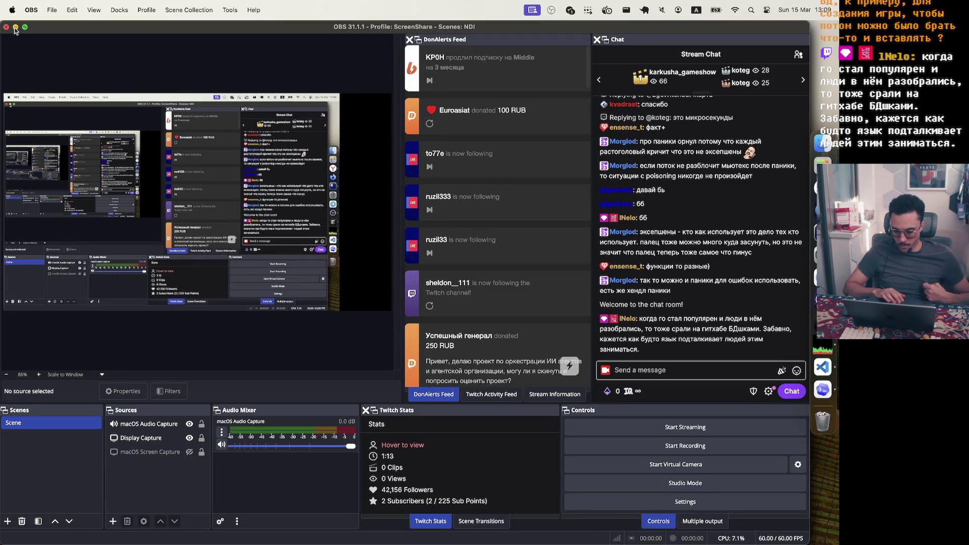
# Minimise OBS to reveal ecs.rs in Zed and scroll through the file
pyautogui.click(16, 27)
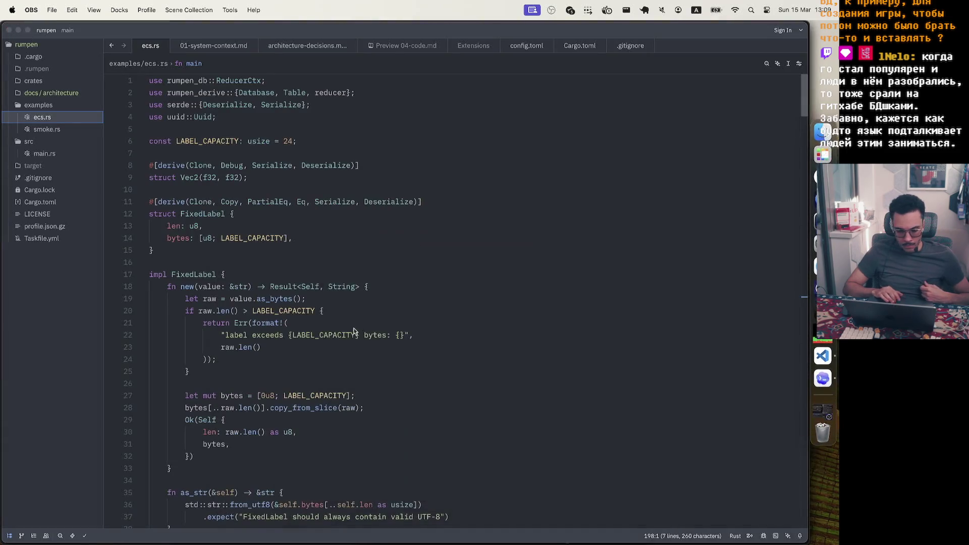
pyautogui.scroll(3, 386, 231)
pyautogui.scroll(2, 385, 231)
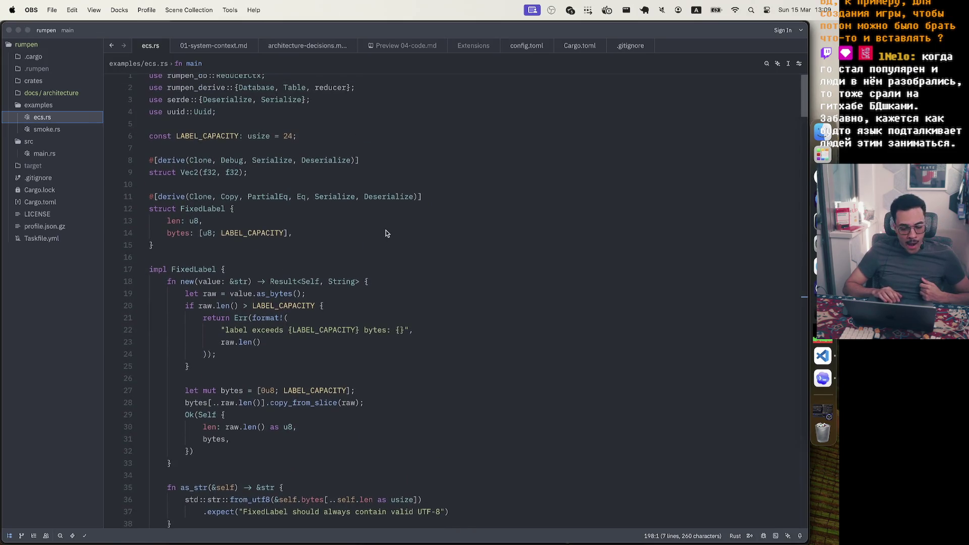
pyautogui.scroll(-7, 385, 233)
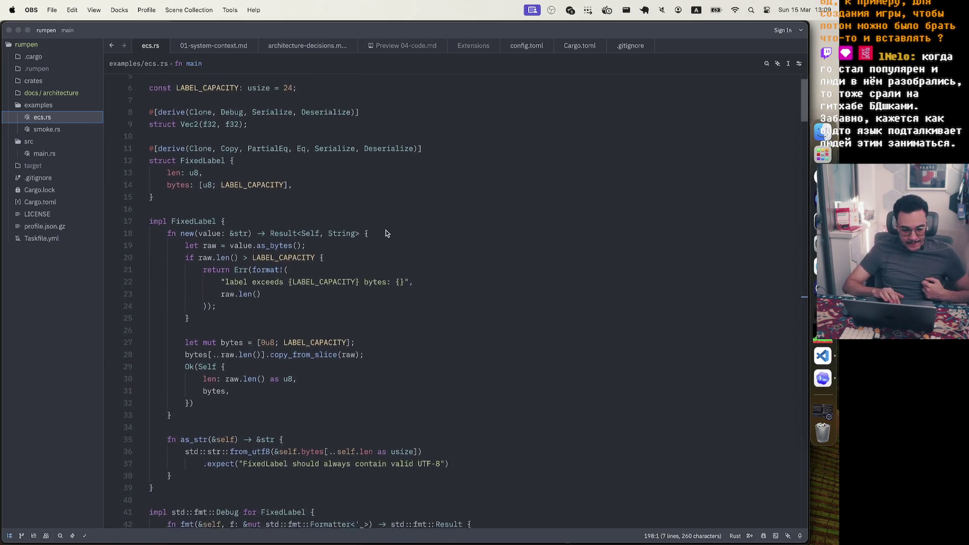
pyautogui.scroll(-12, 386, 233)
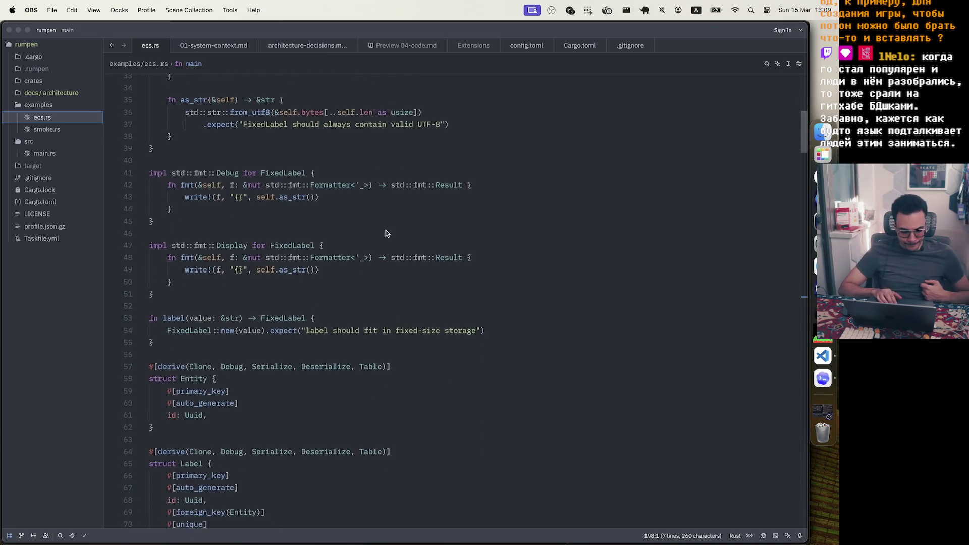
pyautogui.scroll(2, 385, 233)
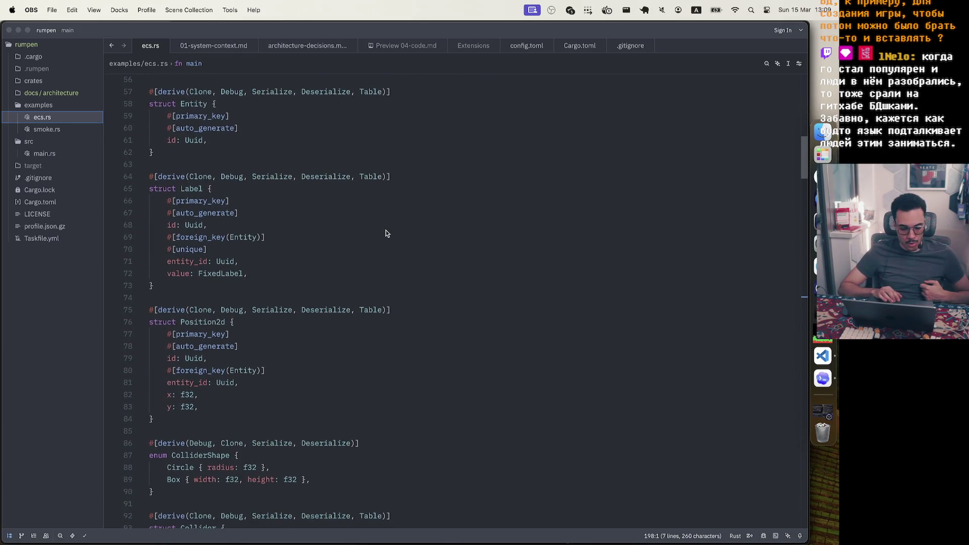
# Select the Entity, Label and Position2d struct definitions, lines 57–84
pyautogui.click(150, 93)
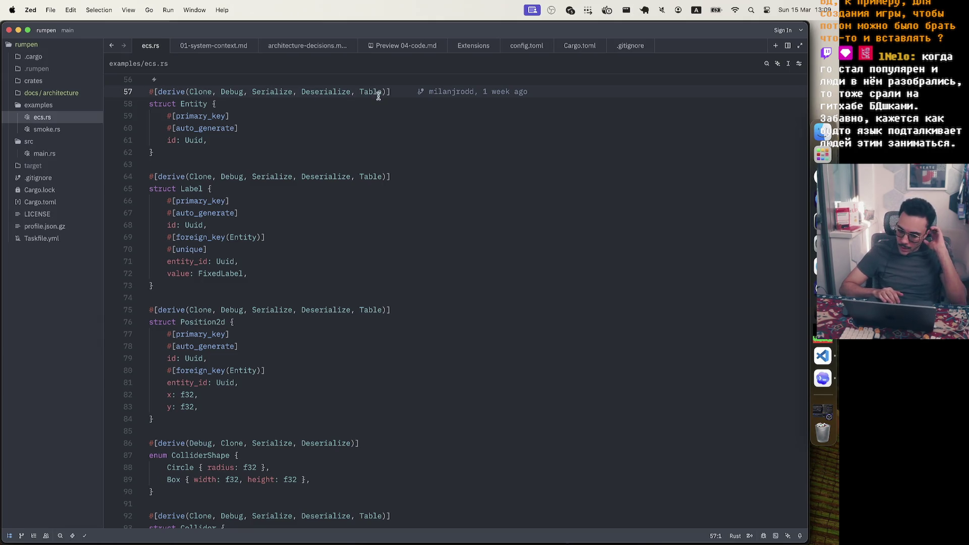
pyautogui.moveTo(378, 96)
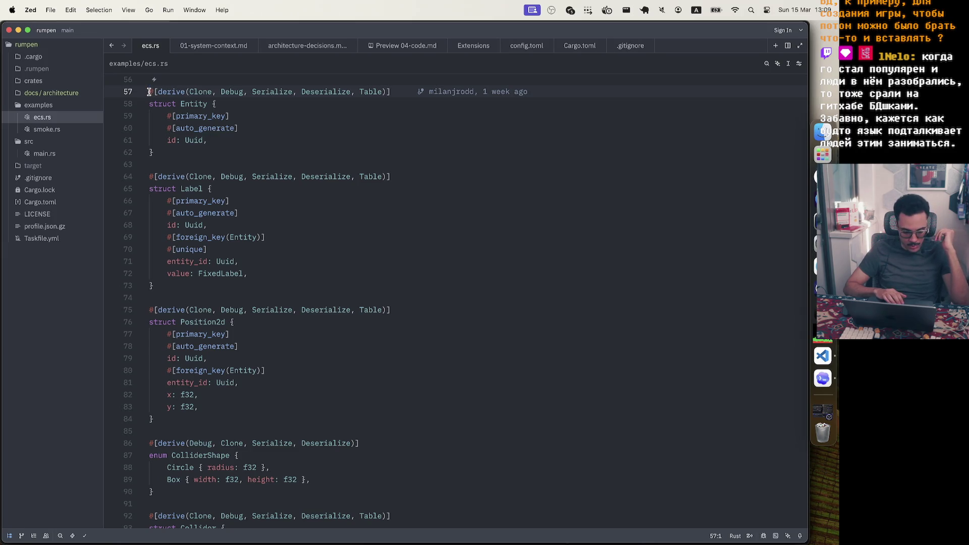
pyautogui.moveTo(149, 93)
pyautogui.mouseDown()
pyautogui.moveTo(204, 489)
pyautogui.moveTo(202, 394)
pyautogui.moveTo(206, 418)
pyautogui.mouseUp()
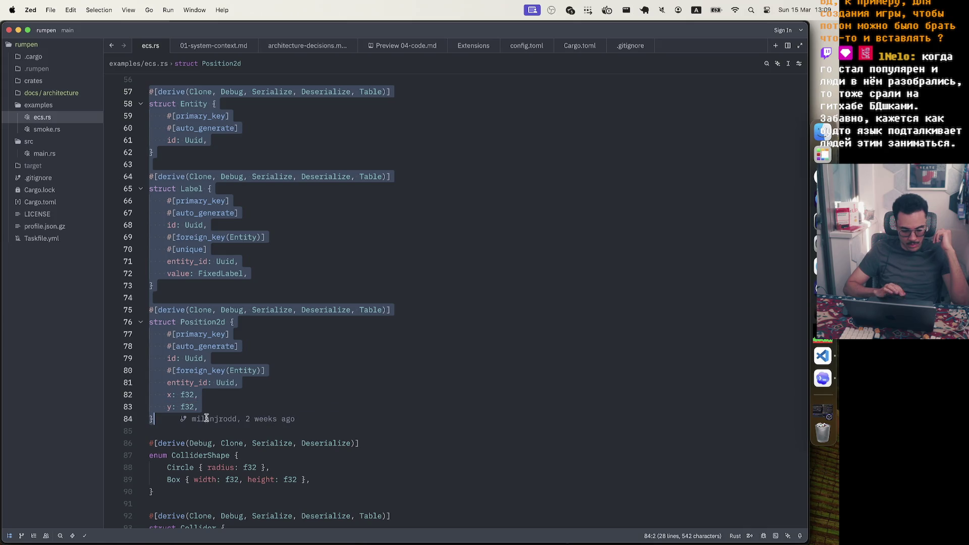
# Highlight the occurrences of Entity and of the primary_key attribute in ecs.rs
pyautogui.click(272, 237)
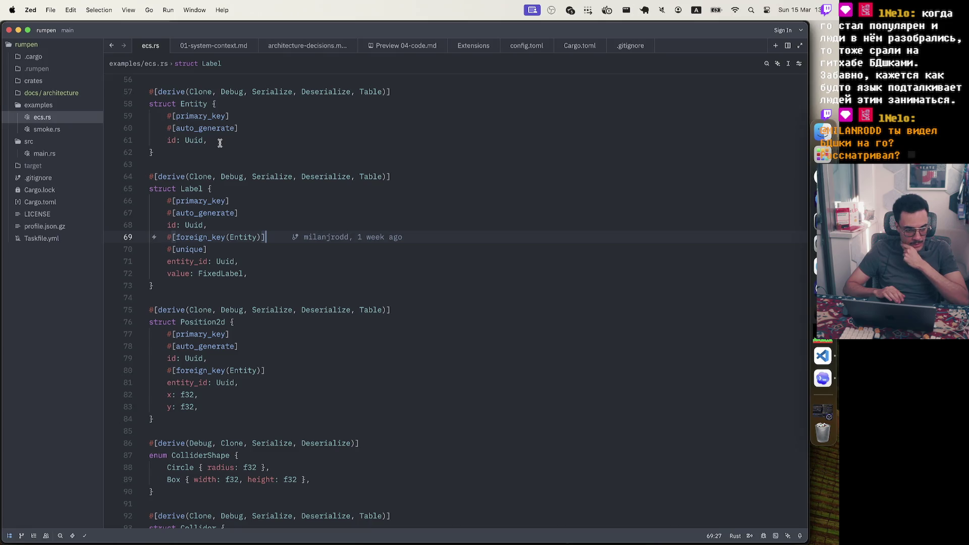
pyautogui.doubleClick(196, 105)
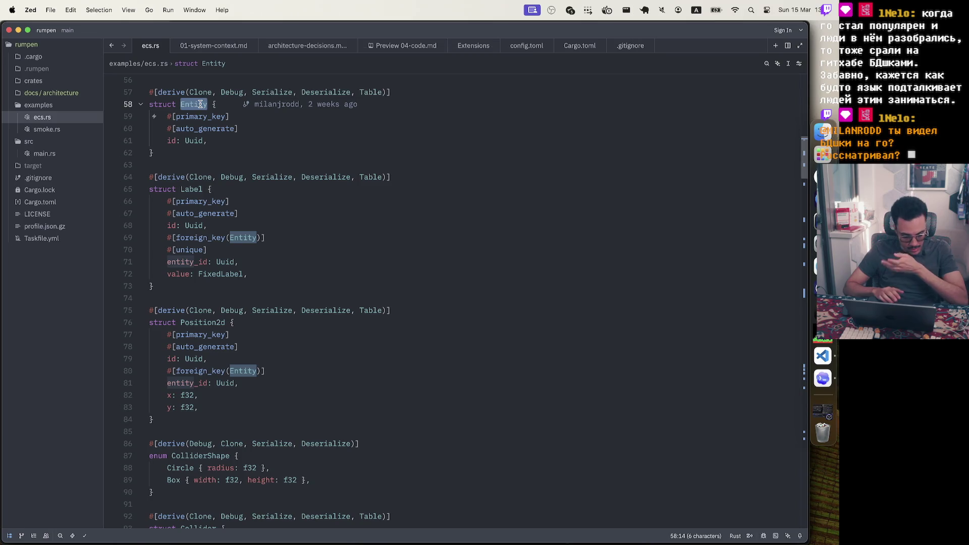
pyautogui.click(164, 140)
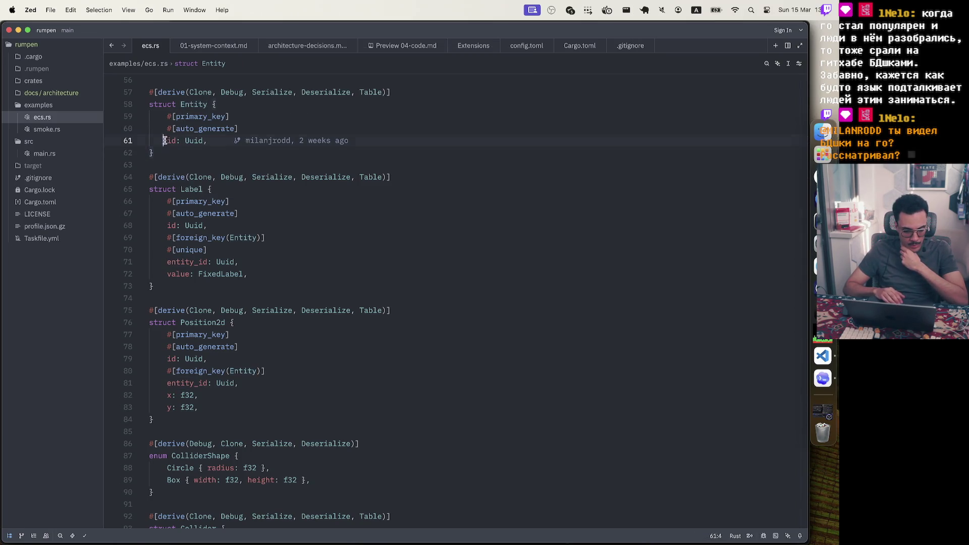
pyautogui.click(251, 140)
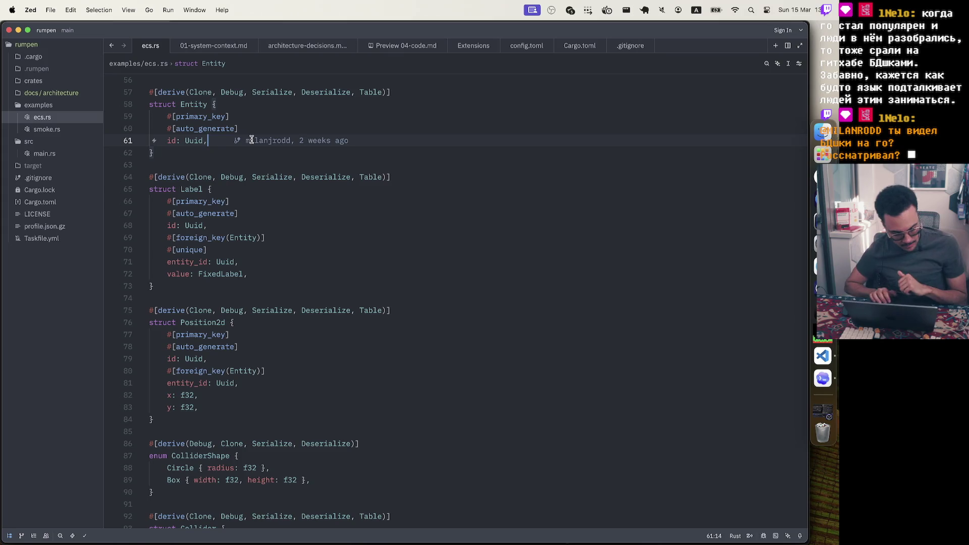
pyautogui.click(223, 116)
pyautogui.doubleClick(223, 116)
pyautogui.click(247, 117)
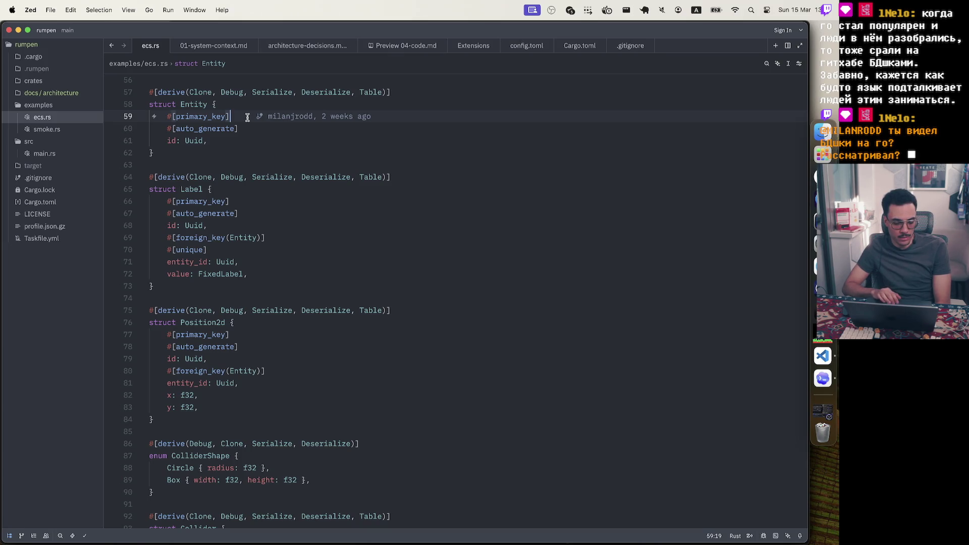
# Select the Label struct (lines 65–73), then the Position2d struct (lines 76–84)
pyautogui.scroll(-3, 235, 138)
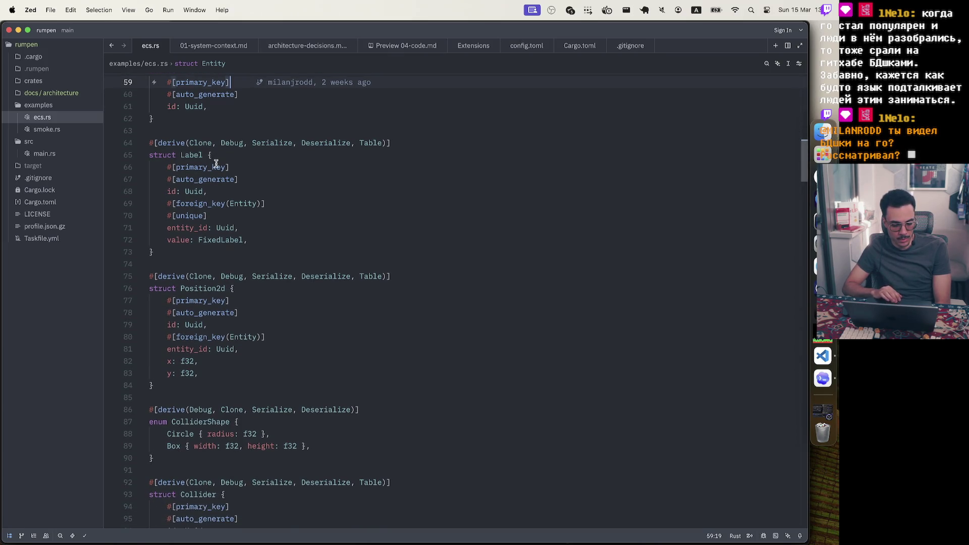
pyautogui.click(149, 155)
pyautogui.moveTo(149, 155); pyautogui.dragTo(165, 261)
pyautogui.hotkey('shift', 'Left')
pyautogui.press('Escape')
pyautogui.moveTo(177, 242)
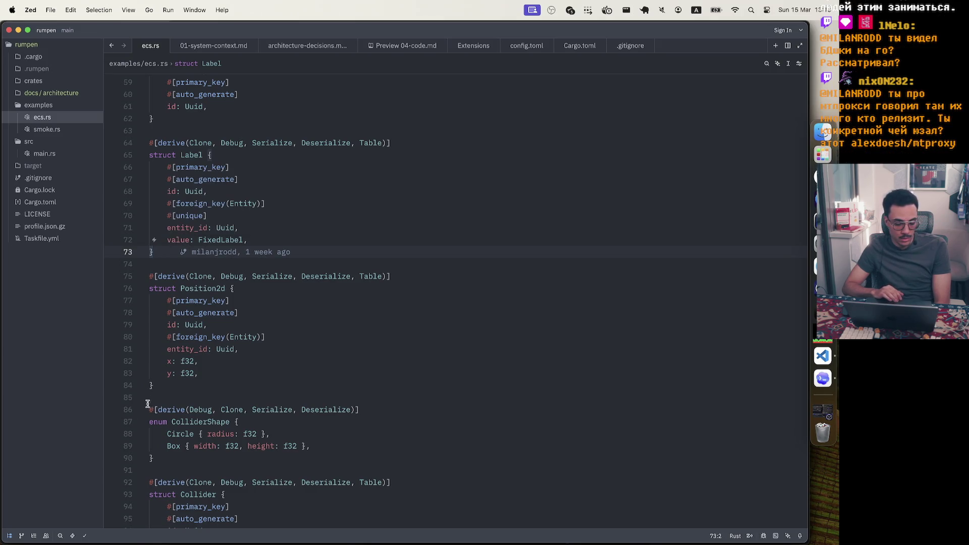
pyautogui.moveTo(153, 385); pyautogui.dragTo(149, 289)
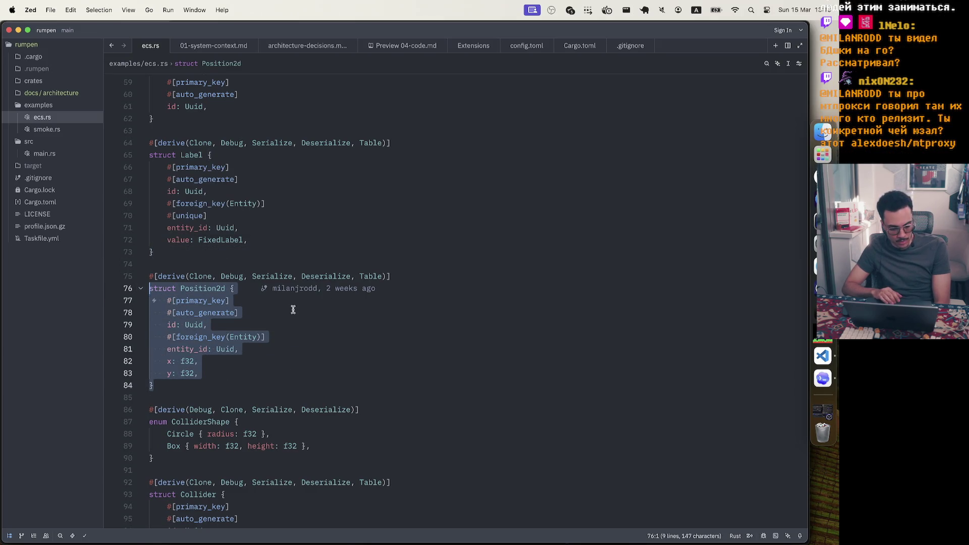